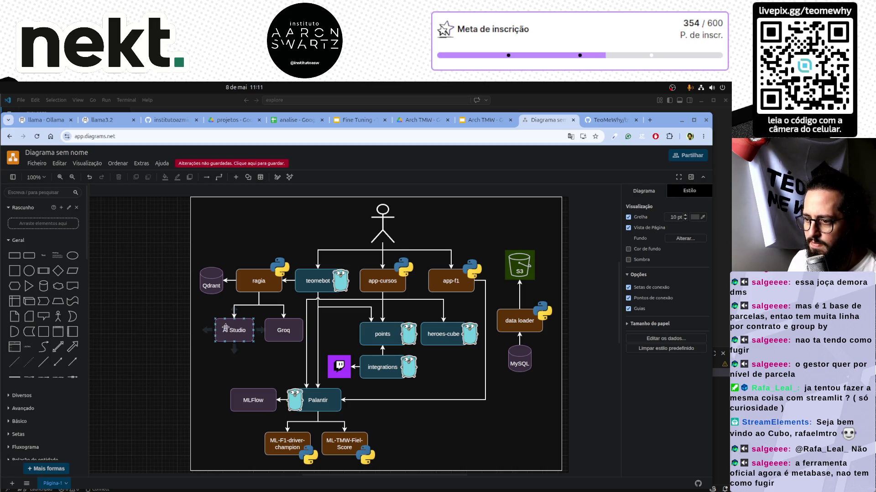
- Correct the 'Ai Studio' box label to read 'AI Studio' and zoom the canvas out
double_click(225, 329)
key("BackSpace")
type("I")
left_click(153, 360)
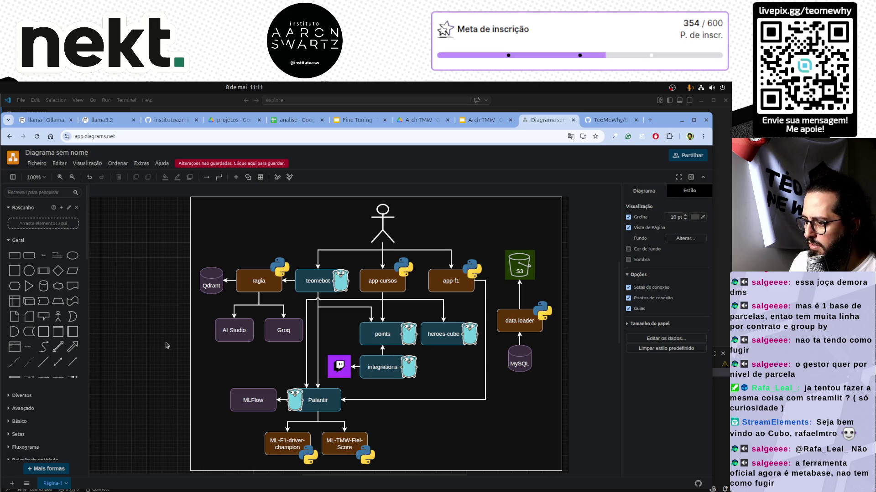
scroll(166, 345, "down", 1, "ctrl")
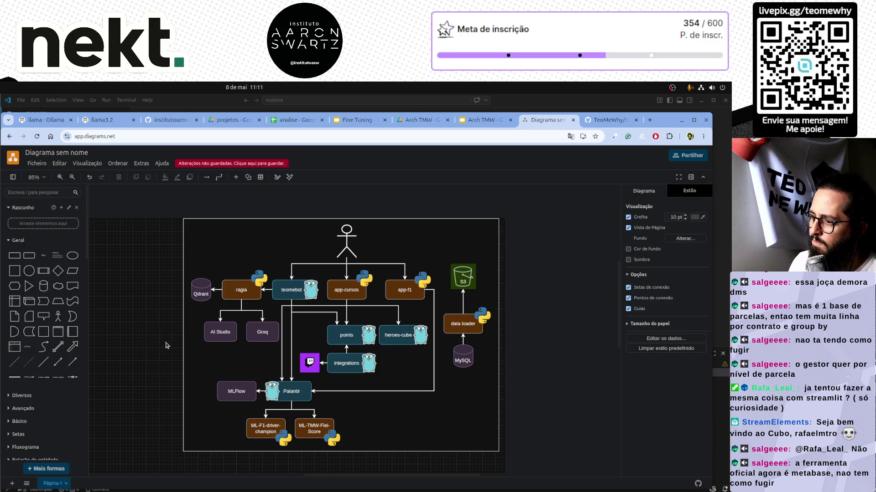
- Export the diagram as a PNG with a transparent background
left_click(37, 164)
mouse_move(136, 266)
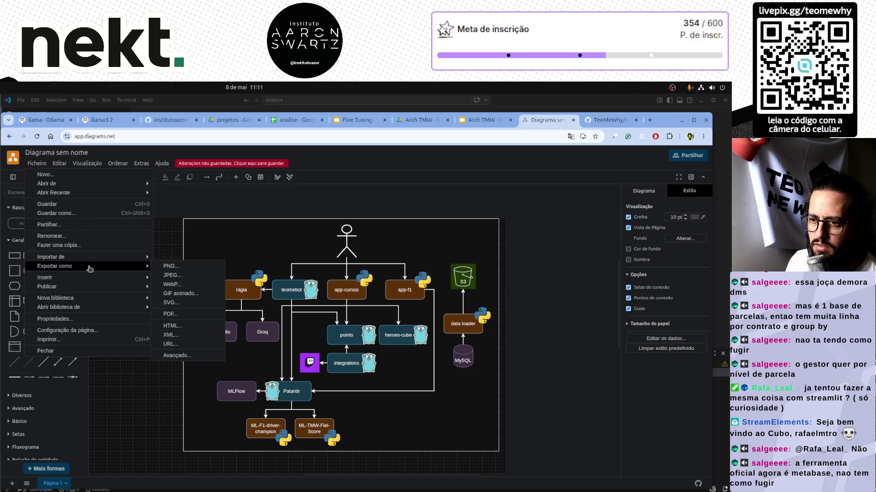
left_click(170, 267)
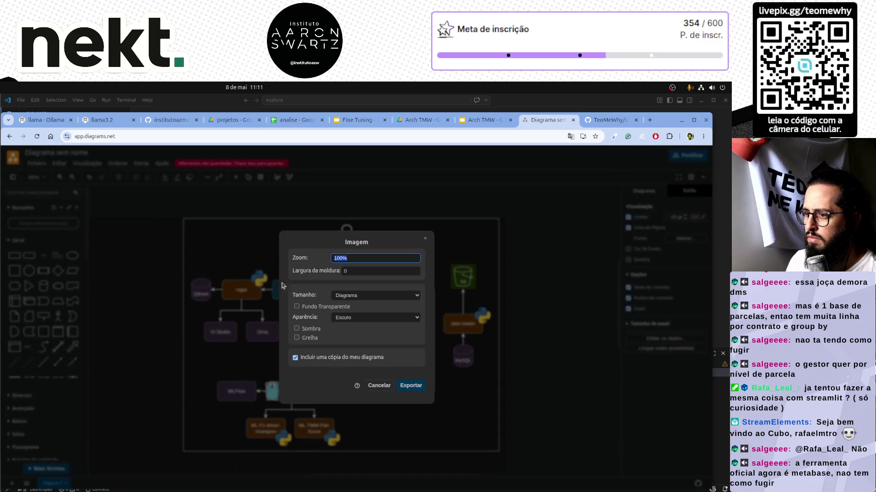
left_click(298, 309)
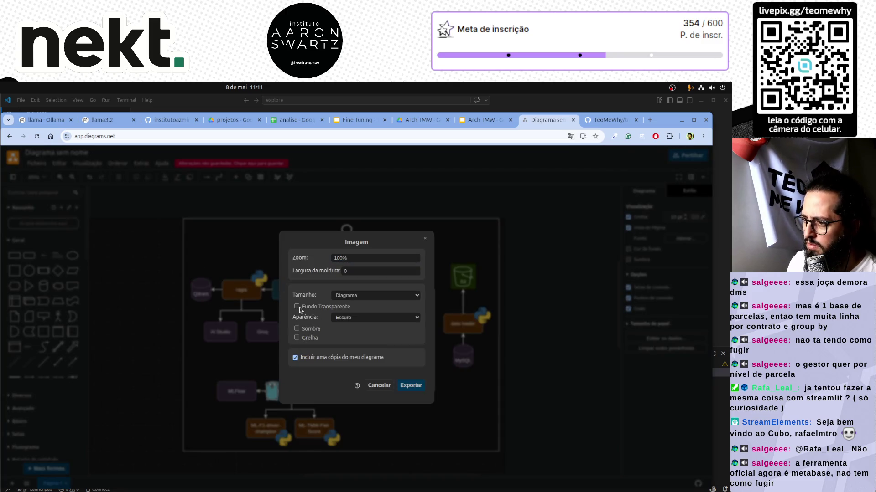
left_click(297, 307)
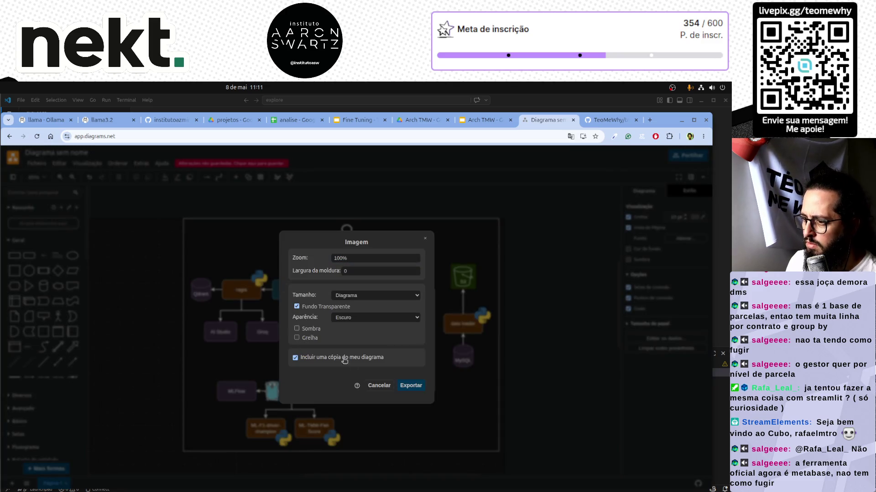
left_click(413, 386)
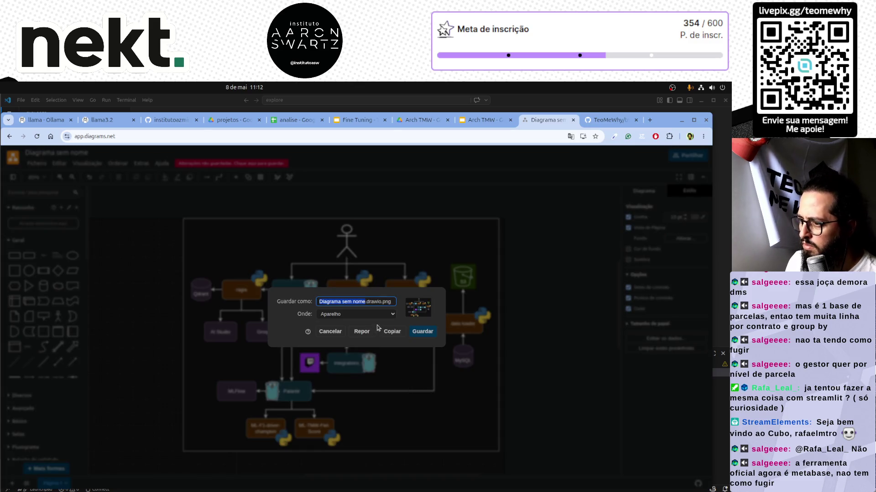
- Save the PNG as Arch_TMW.drawio.png in the desktop folder
left_click_drag(318, 302, 363, 306)
type("Arch_TMW")
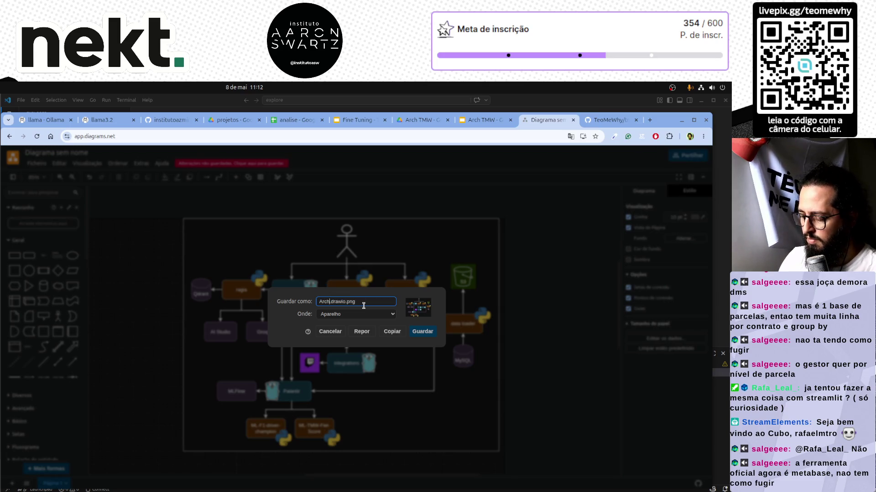
left_click(422, 334)
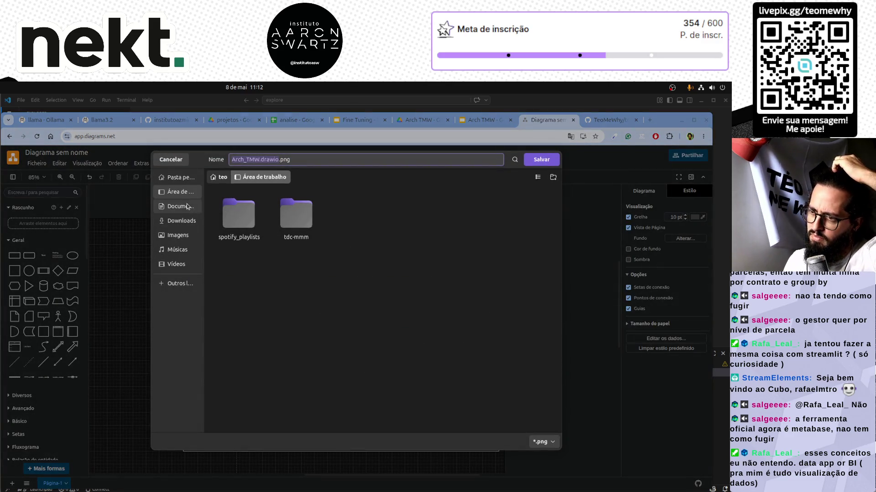
left_click(536, 165)
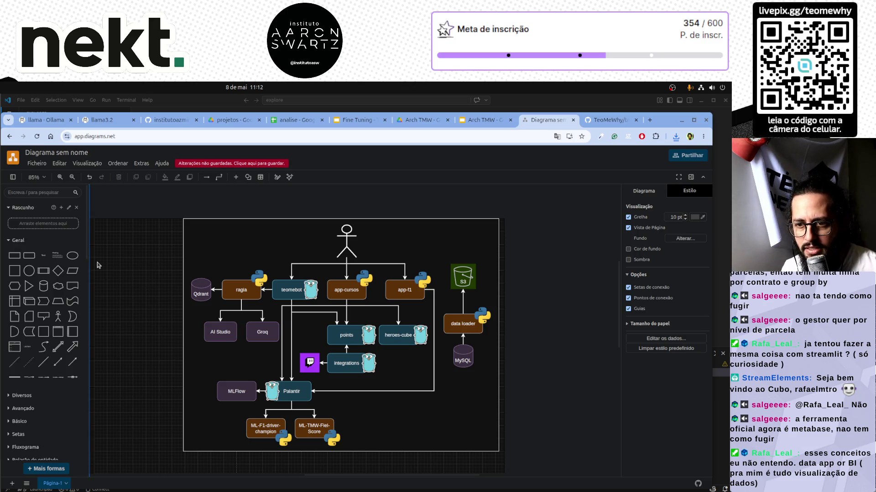
left_click_drag(329, 112, 327, 92)
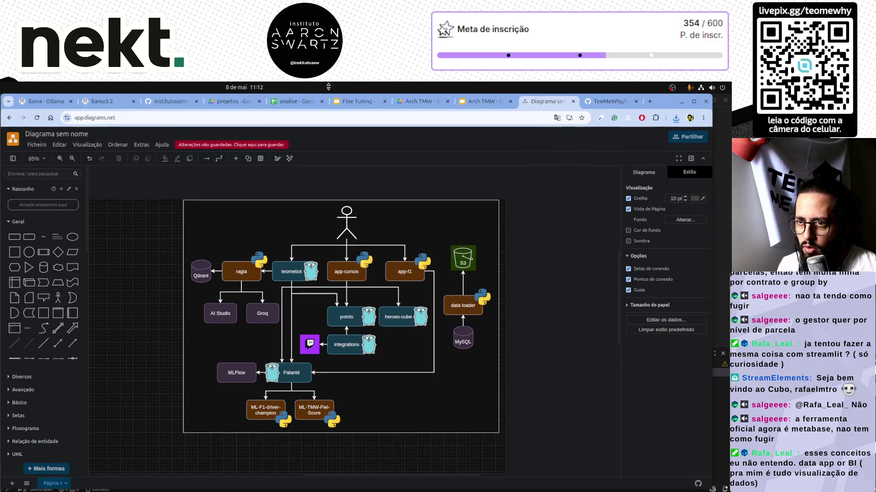
- Select the outer frame rectangle around the diagram, then deselect it
left_click(270, 421)
key("Escape")
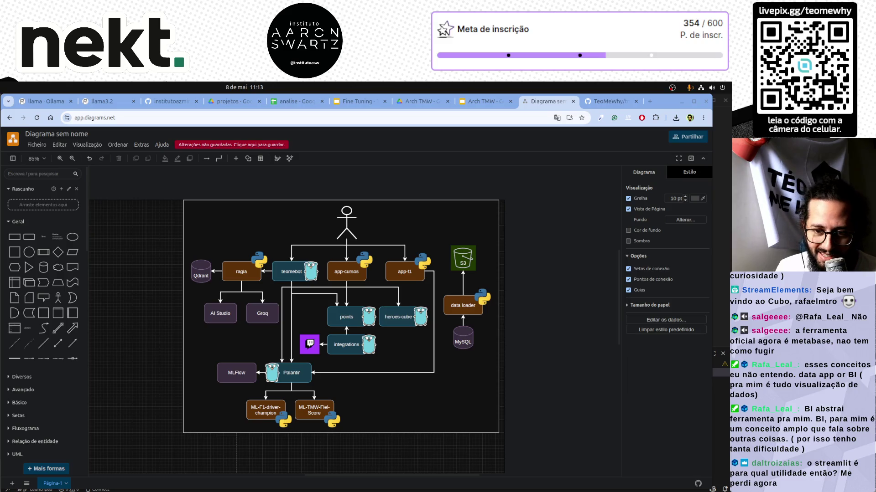
left_click(649, 102)
- Open the Streamlit emoji app, then search Google for 'streamlit' and open streamlit.io
type("streamlit")
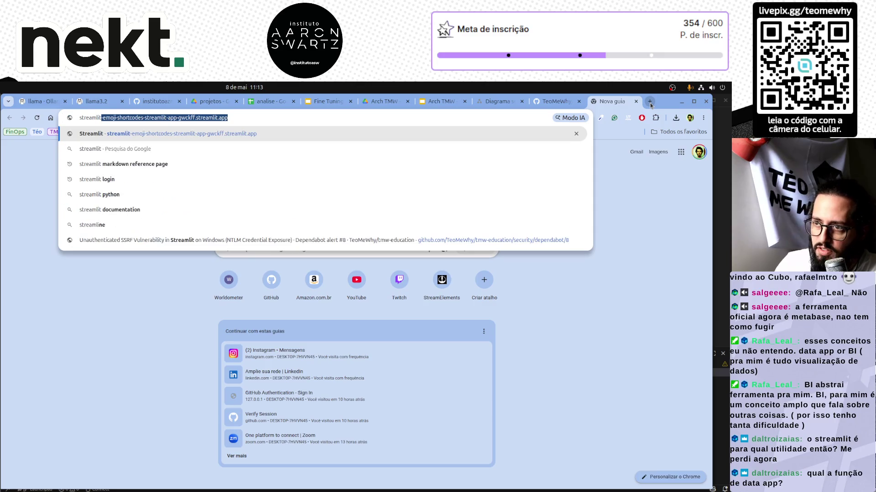
key("Return")
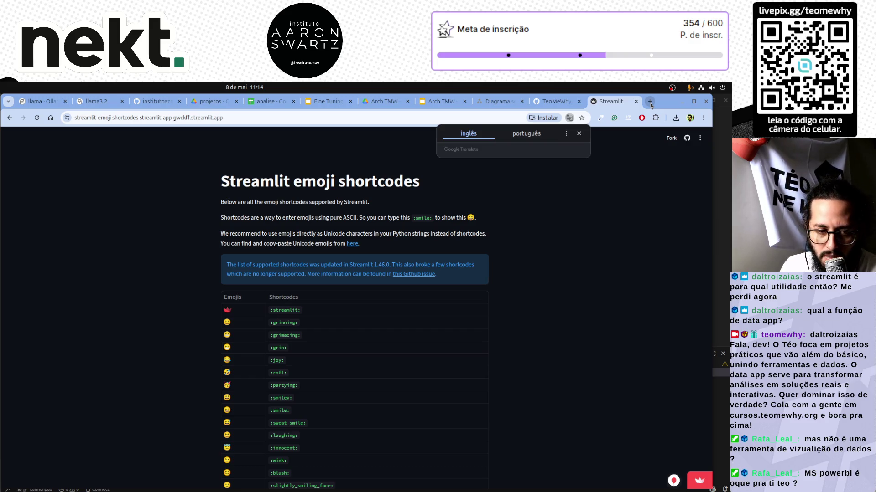
left_click(290, 118)
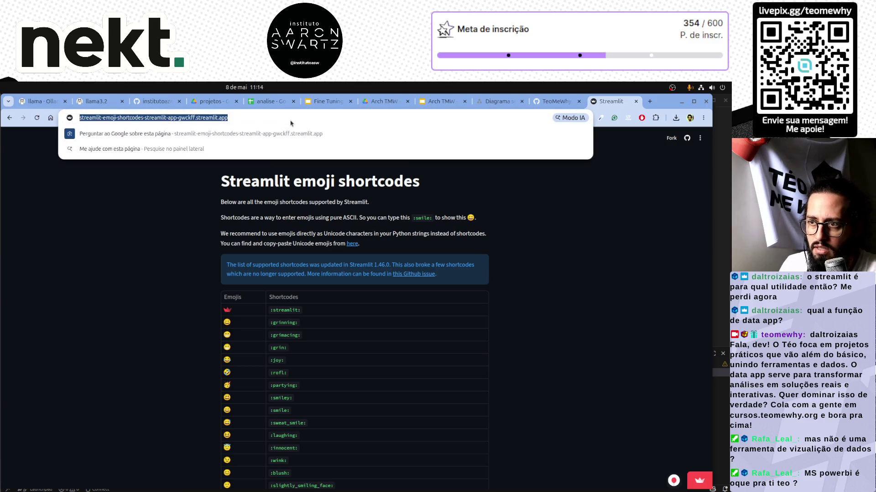
type("streamlit")
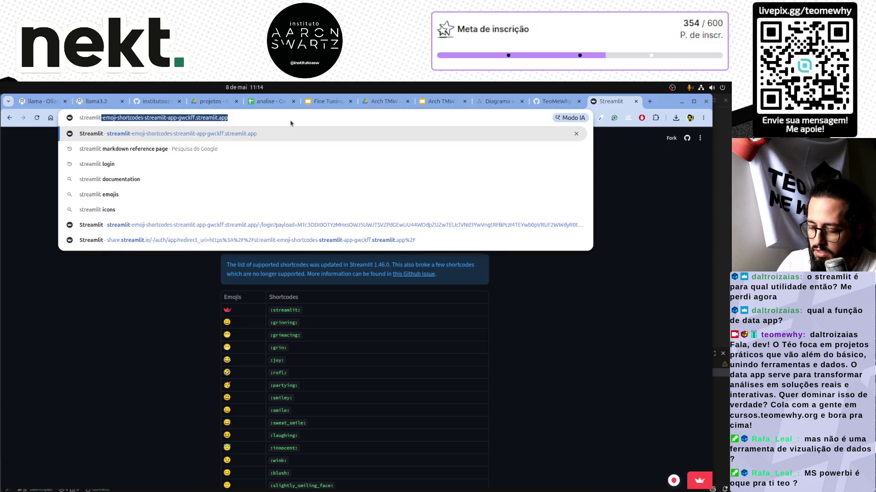
key("Delete")
key("Return")
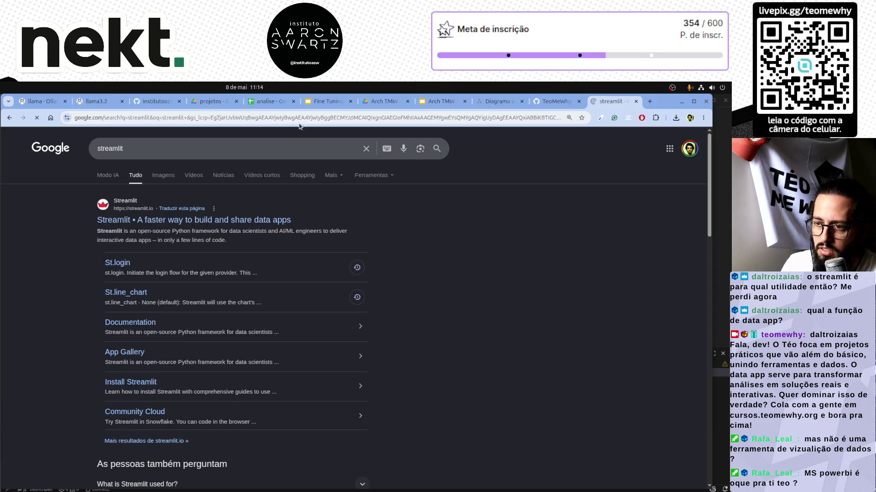
middle_click(176, 222)
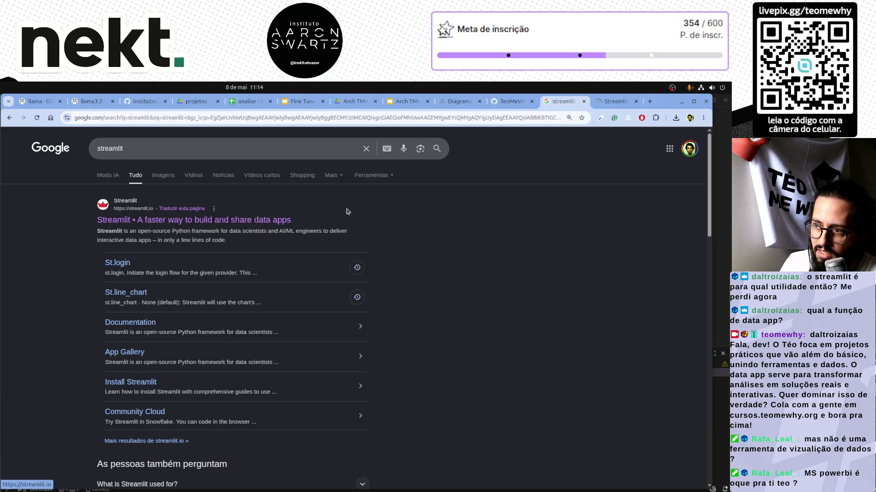
key("ctrl+Tab")
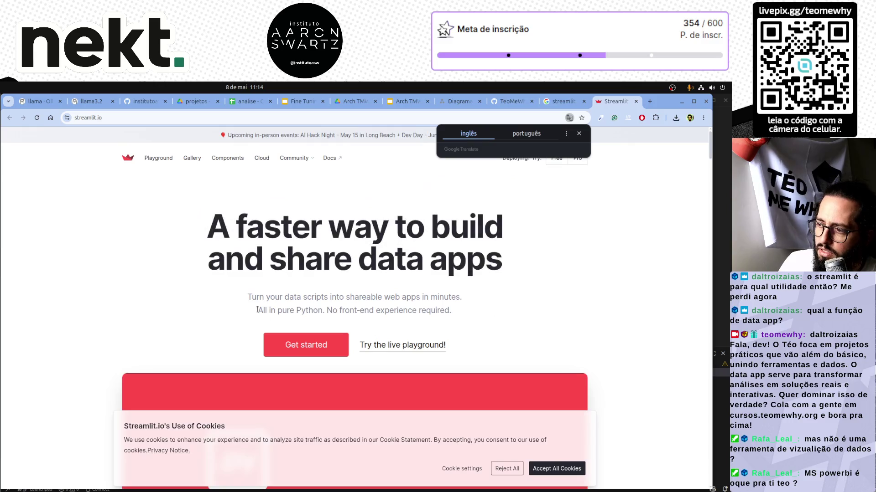
mouse_move(217, 227)
left_mouse_down()
mouse_move(422, 230)
mouse_move(287, 261)
mouse_move(504, 265)
left_mouse_up()
left_click(557, 295)
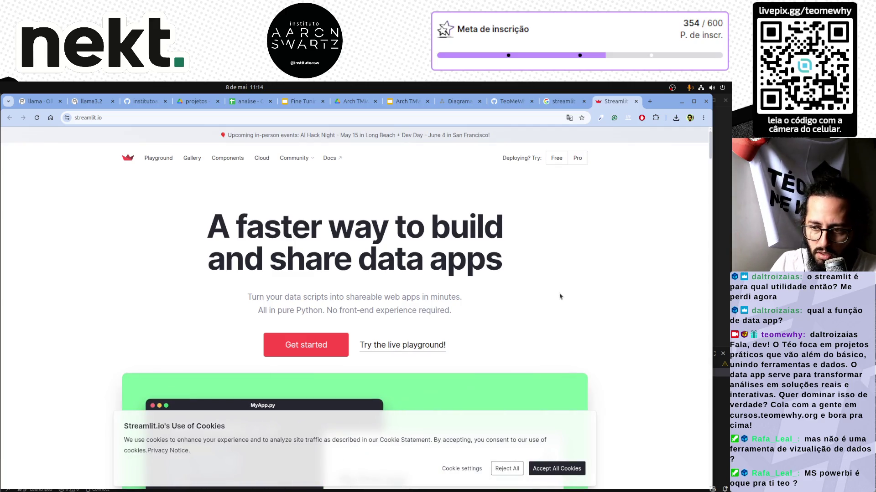
- Visit f1.teomewhy.org, reload after the Bad gateway error, and open a terminal
left_click(650, 101)
left_click(416, 117)
type("f1.cursos.")
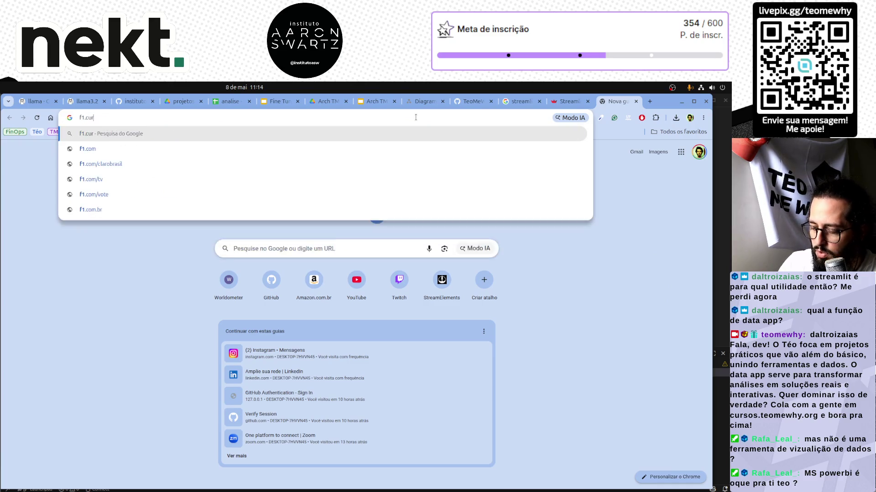
key("BackSpace")
key("BackSpace")
key("BackSpace")
type("teomew")
key("Return")
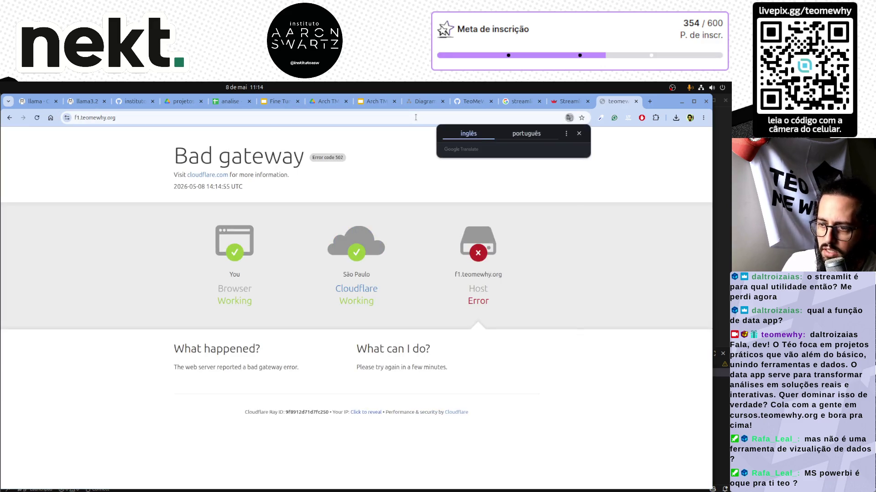
left_click(133, 117)
key("Return")
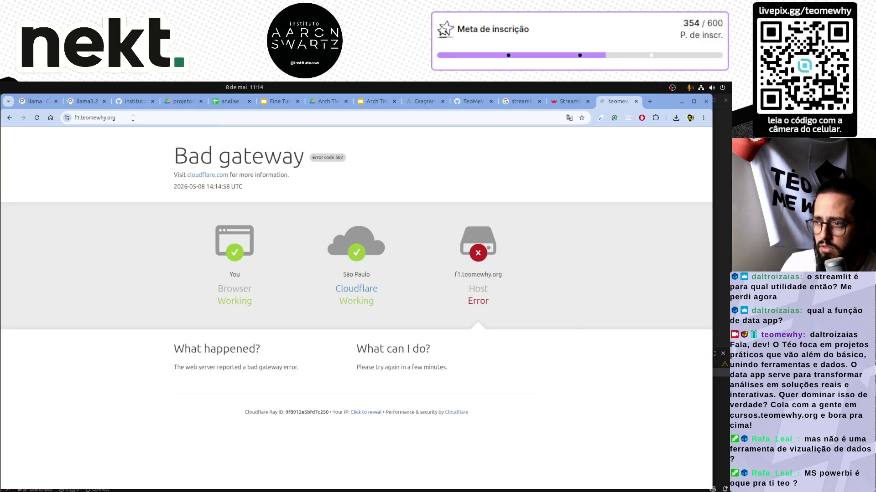
mouse_move(315, 475)
key("ctrl+alt+t")
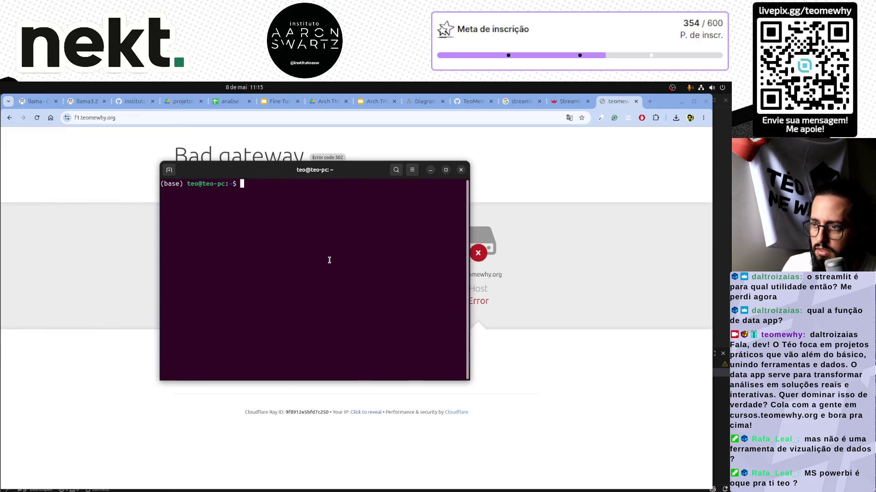
- SSH into the server at 192.168.0.18 and change into the repos/ folder
type("ssh ubuntu@192.168.0.18")
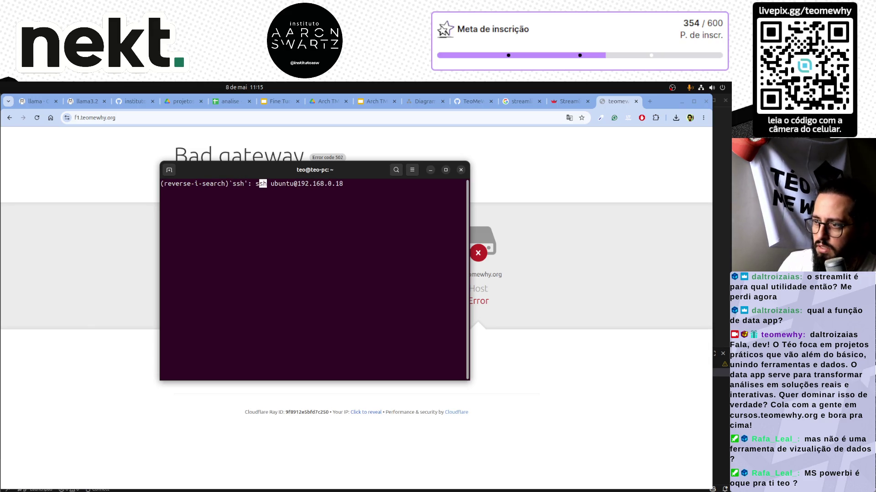
key("Return")
type("cd repos/")
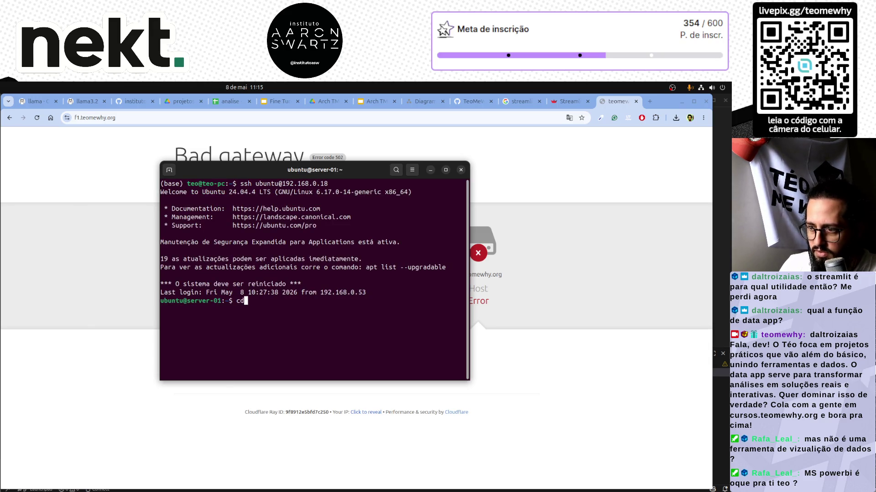
key("Return")
- Rebuild and start the f1_app service with 'sudo docker compose up f1_app --build -d'
type("sudo app")
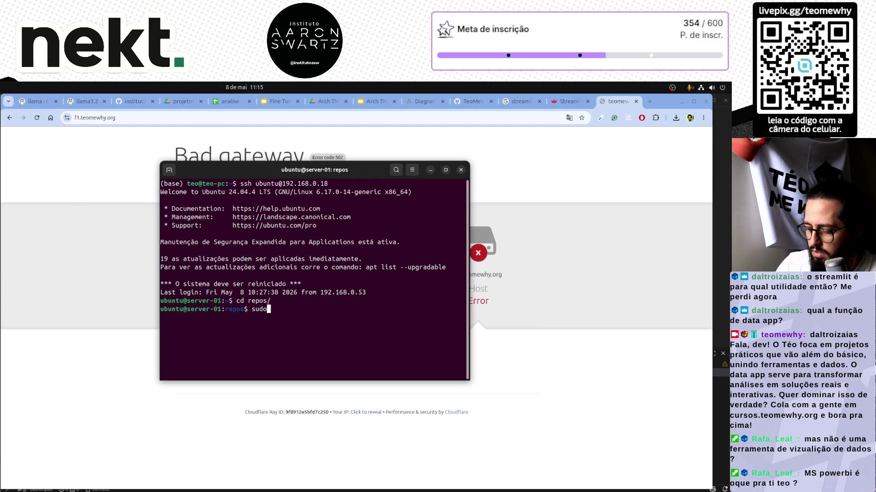
key("BackSpace")
key("BackSpace")
key("BackSpace")
type("docker compos")
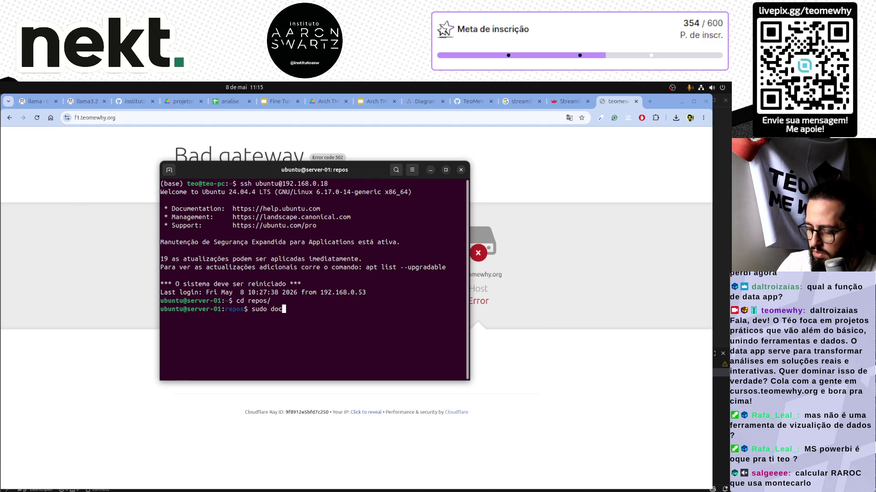
type("e up ")
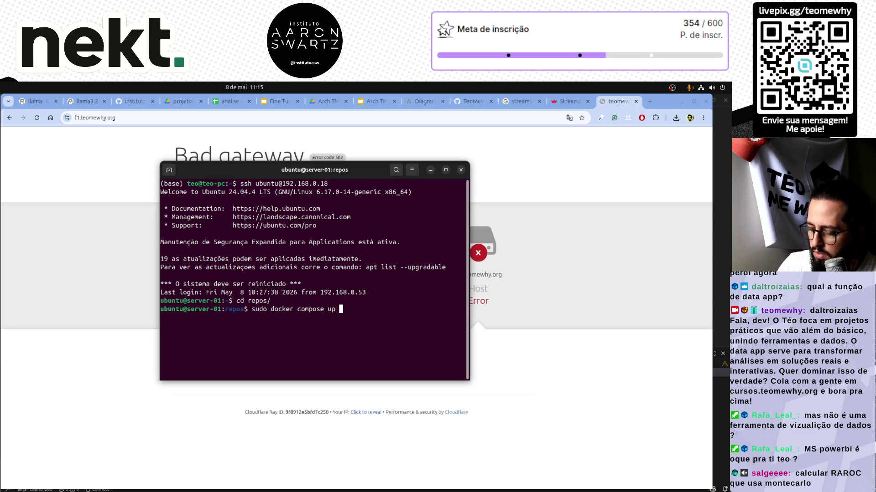
type("f1")
key("Tab")
key("Tab")
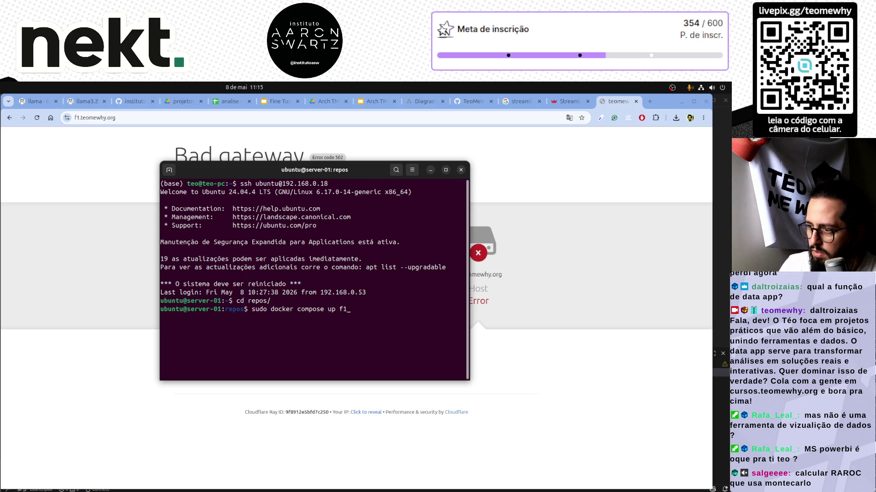
type("a")
key("Tab")
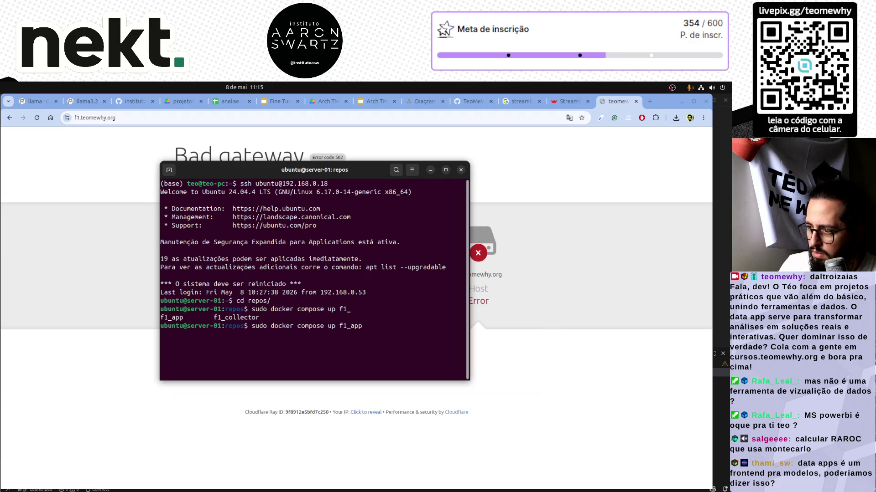
type("--build -d")
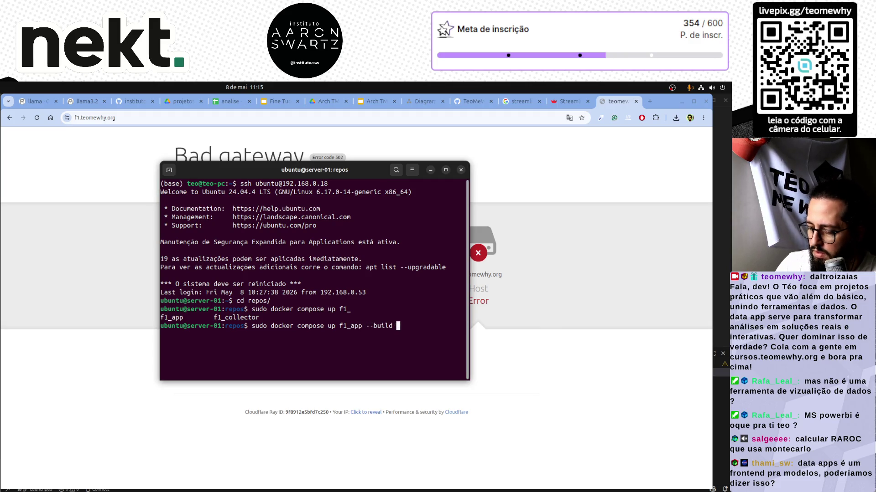
key("Return")
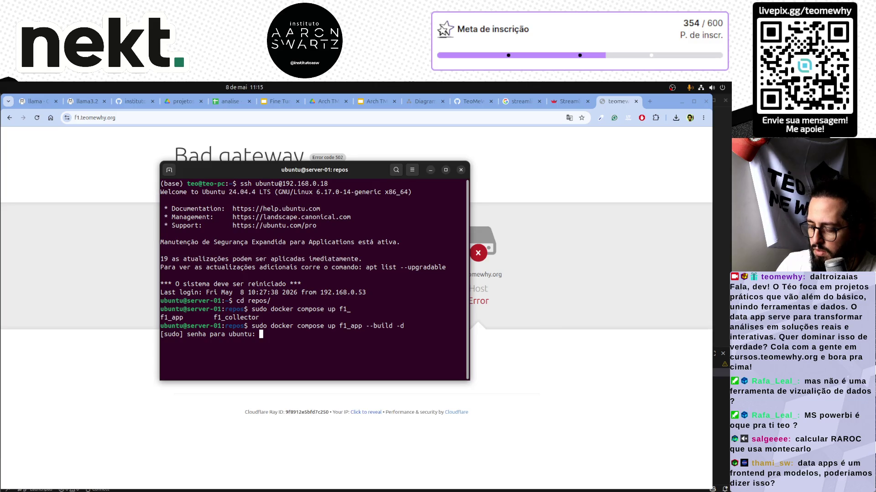
key("Return")
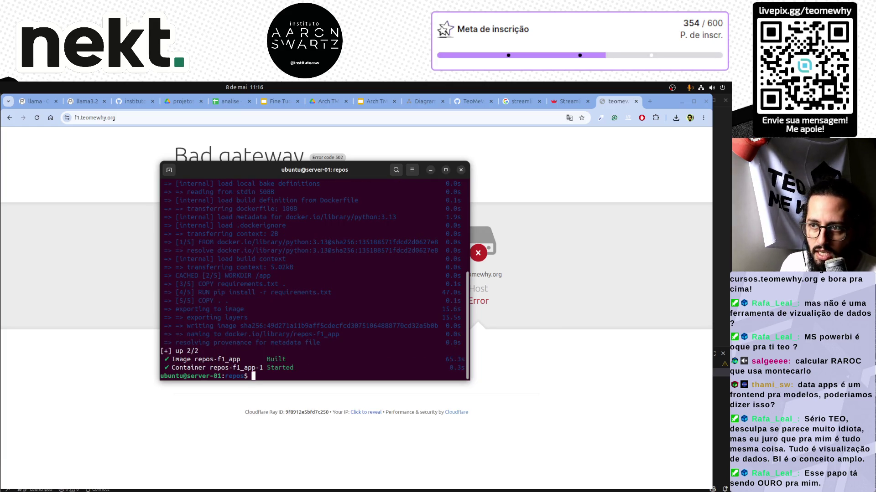
left_click(211, 118)
- Reload f1.teomewhy.org and inspect the 2026 title-probability chart and Pilotos driver list
key("Return")
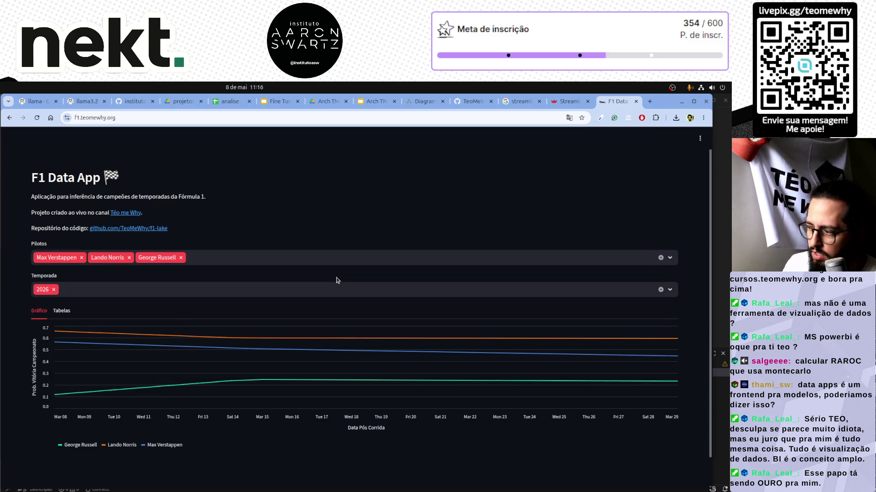
mouse_move(677, 384)
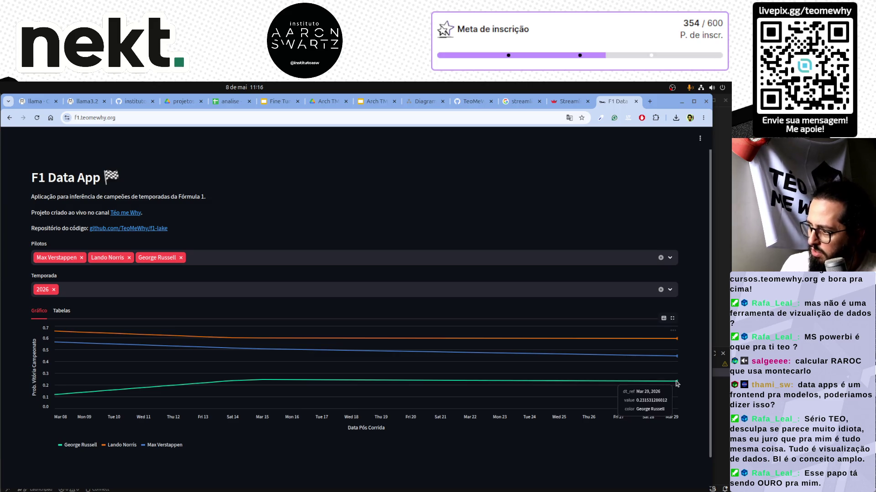
left_click(226, 257)
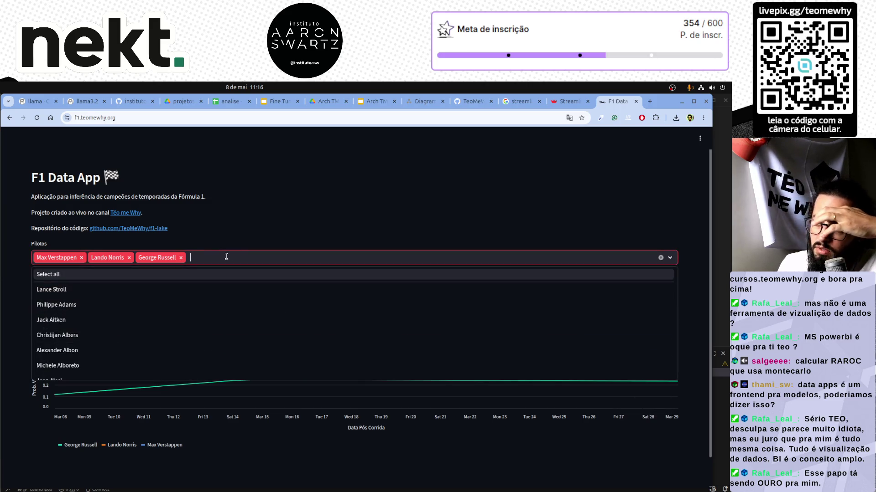
left_click(245, 88)
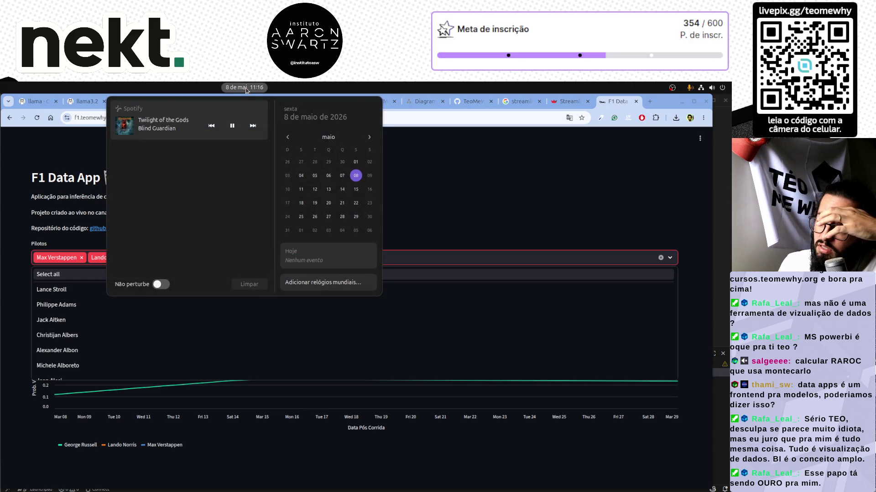
left_click(245, 88)
left_click(286, 240)
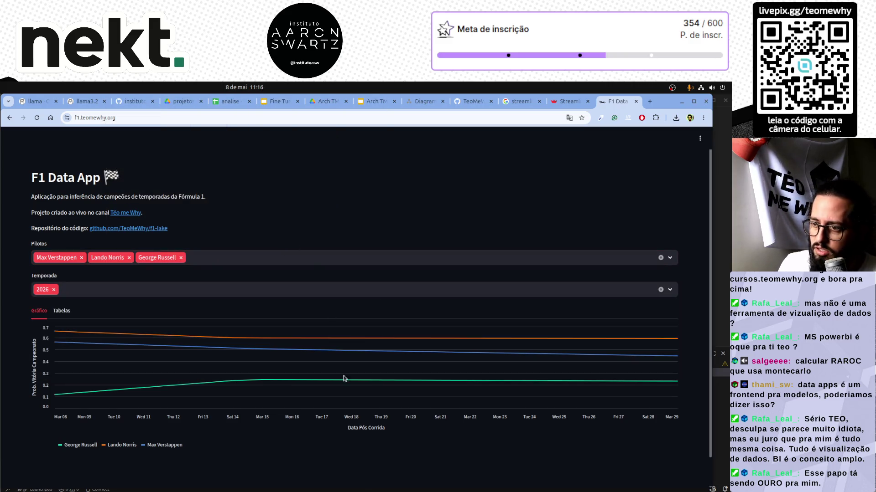
mouse_move(273, 490)
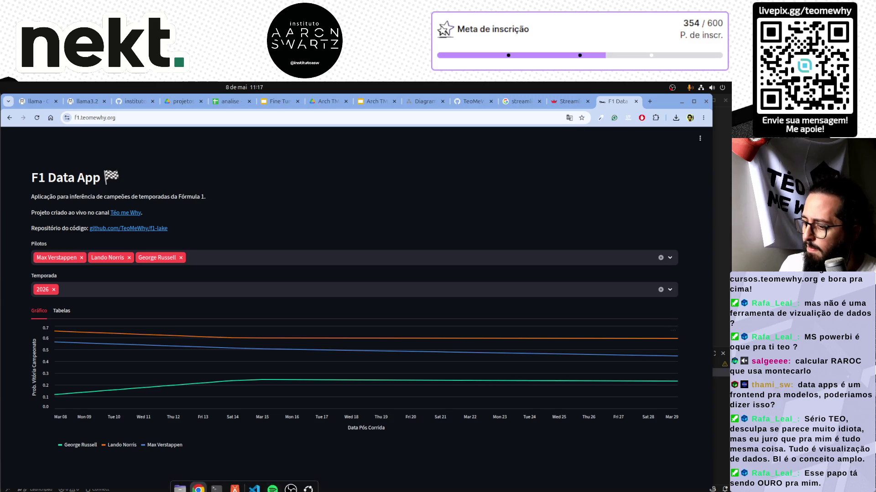
- Open a new Google tab, then a Chrome window for the Trabalho profile, entering nekt.ai
left_click(650, 101)
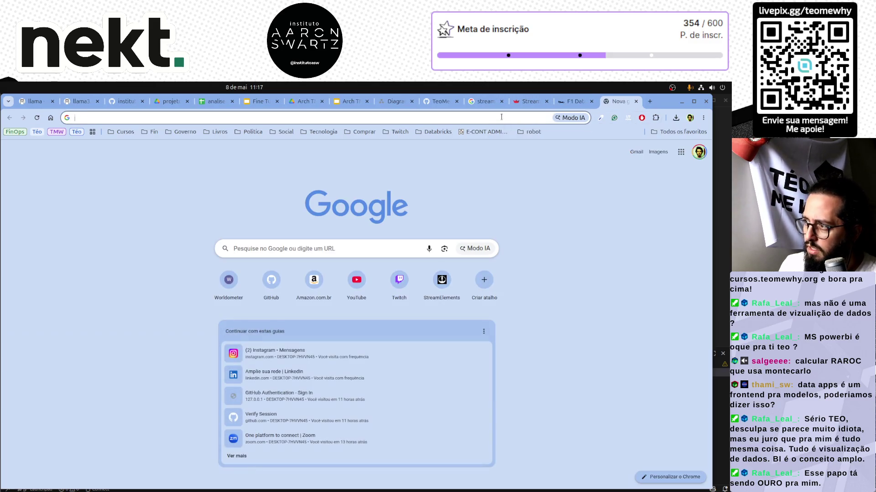
left_click(501, 117)
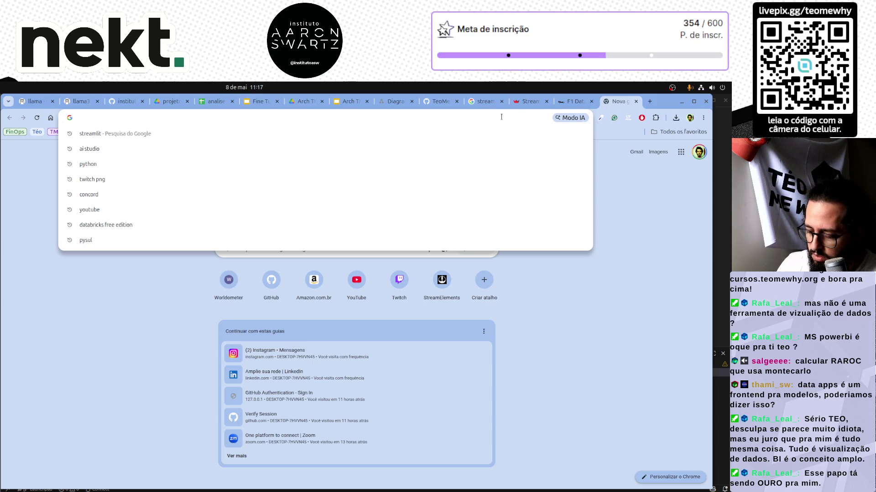
key("Escape")
left_click(689, 119)
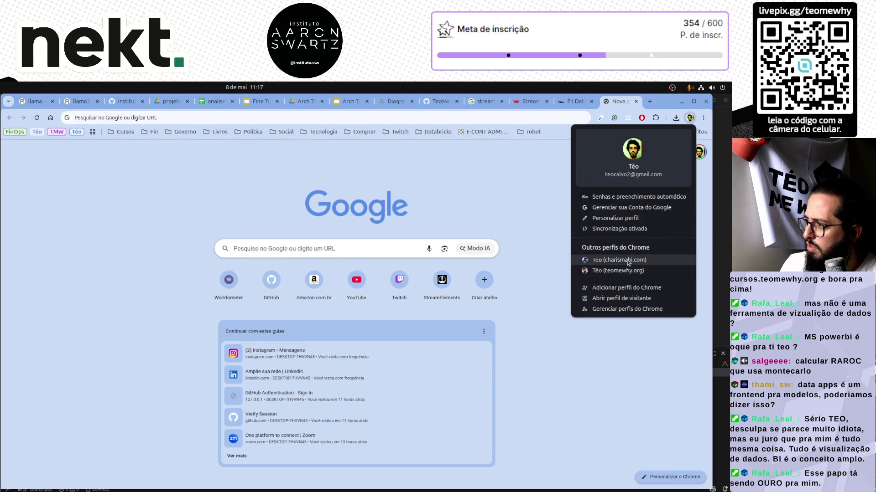
left_click(606, 261)
left_click(329, 164)
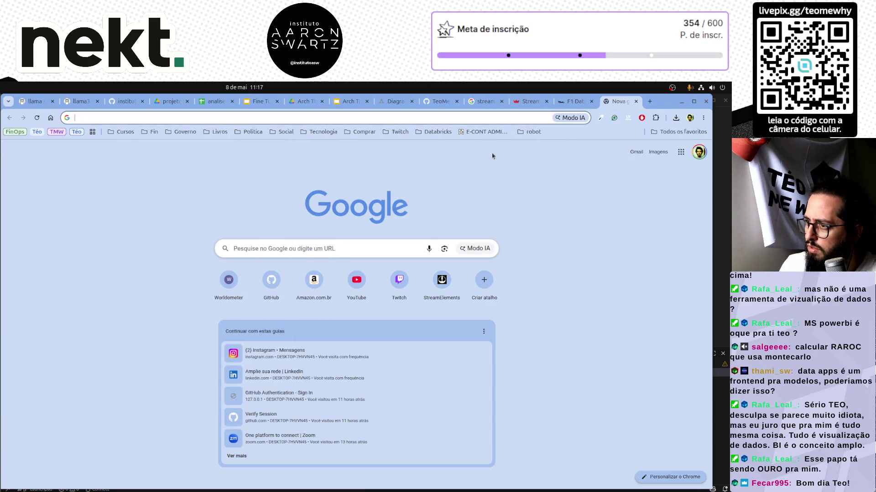
left_click(689, 119)
left_click(397, 251)
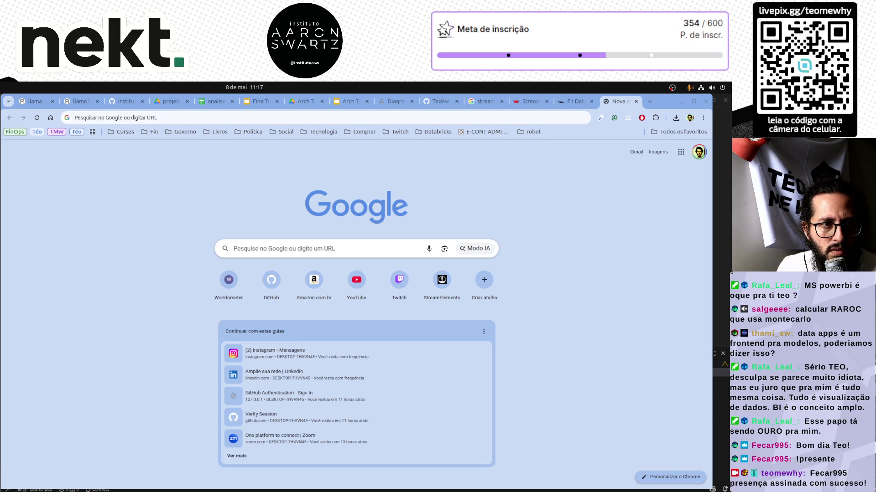
type("nek")
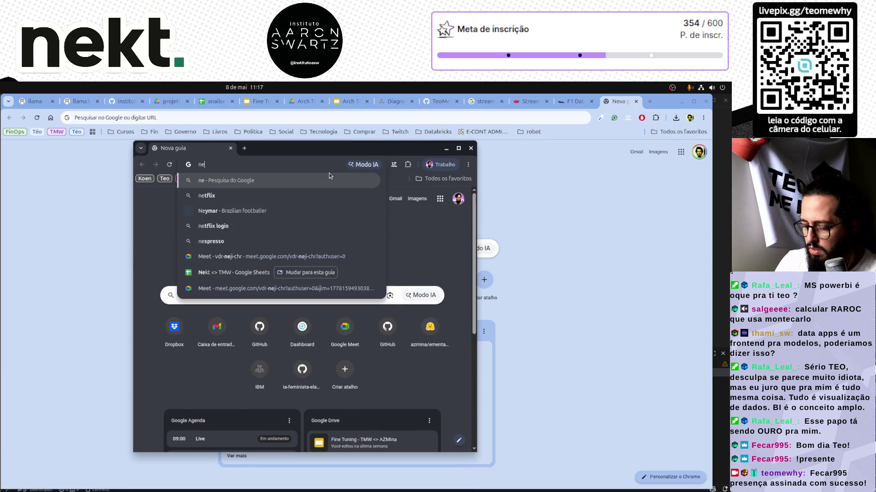
type("t.")
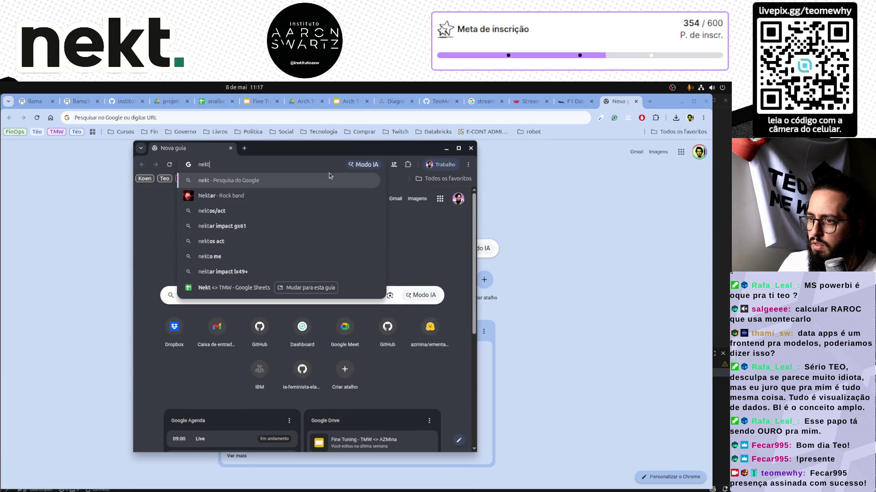
type("ai")
- Go to nekt.ai and log in with the saved email and password
key("Return")
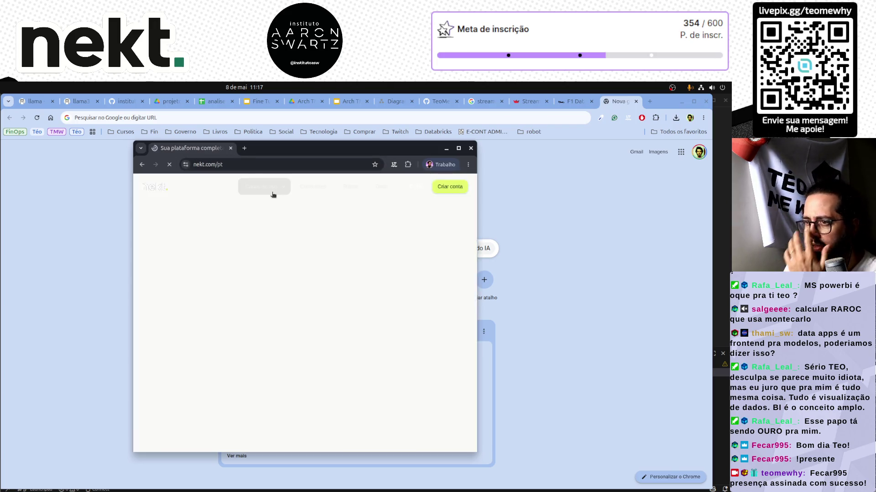
left_click(417, 189)
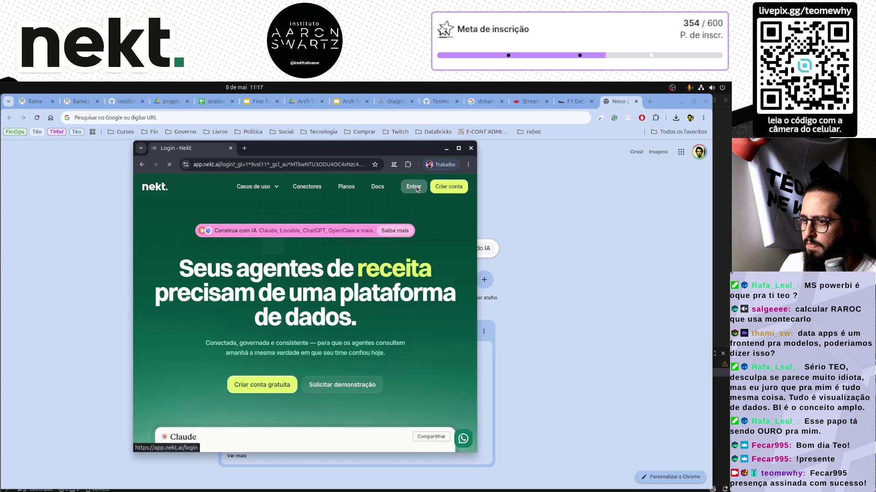
left_click(265, 307)
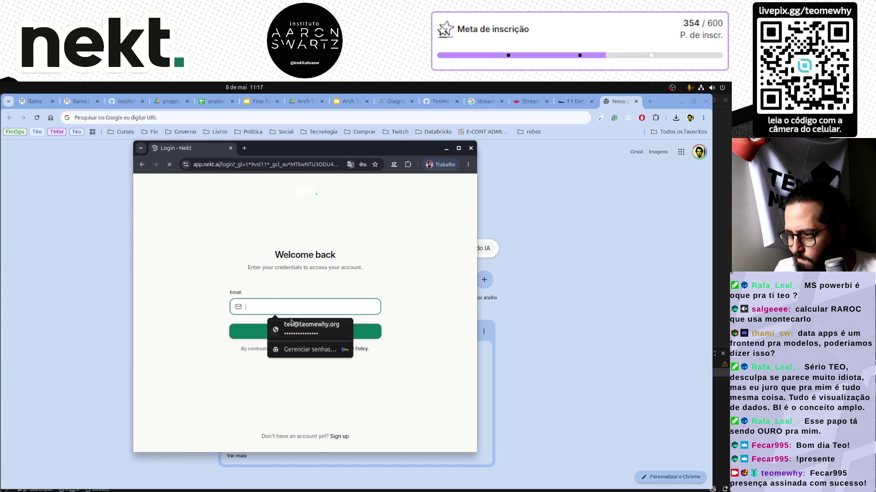
left_click(298, 328)
left_click(300, 332)
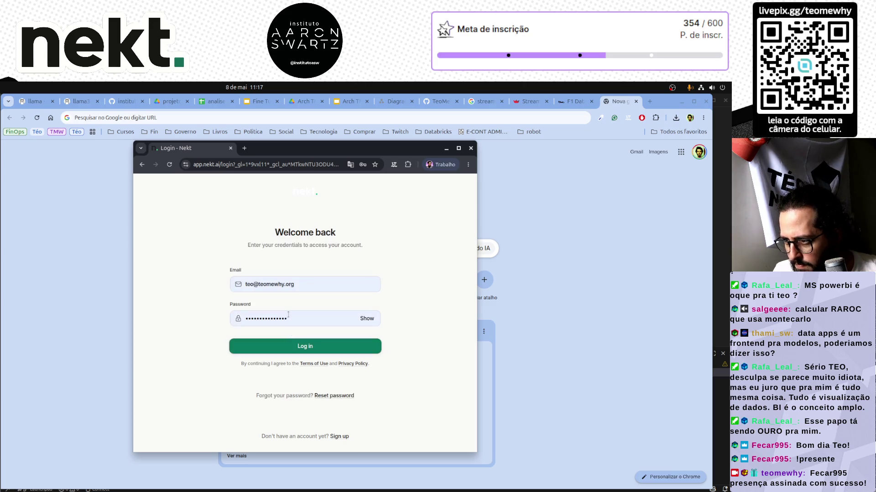
left_click(299, 344)
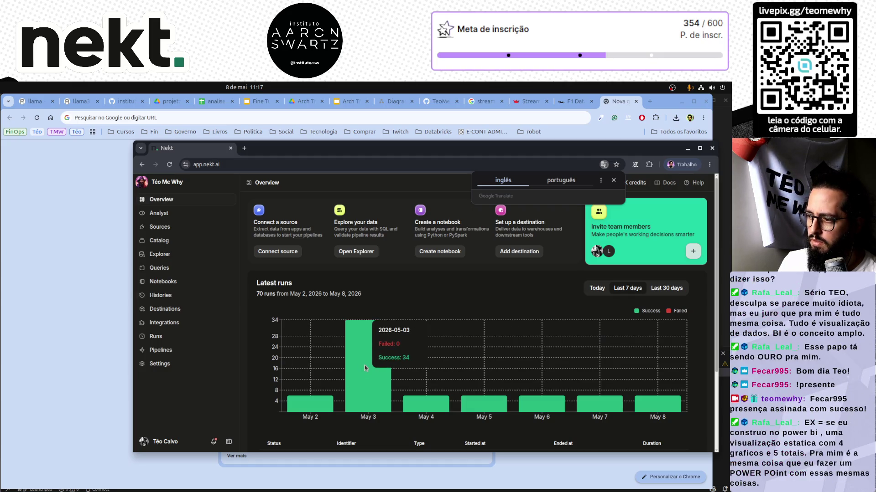
- Open Sources in Nekt and trigger a run of the F1 Datasource
left_click(247, 86)
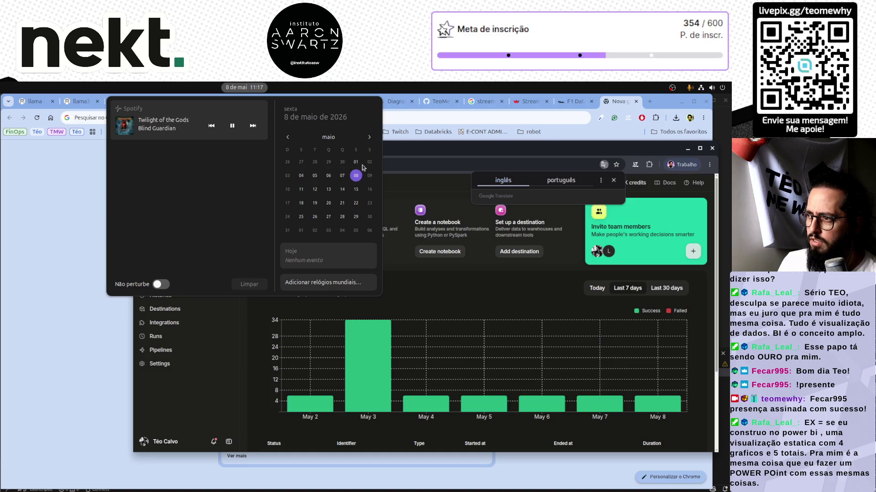
left_click(412, 309)
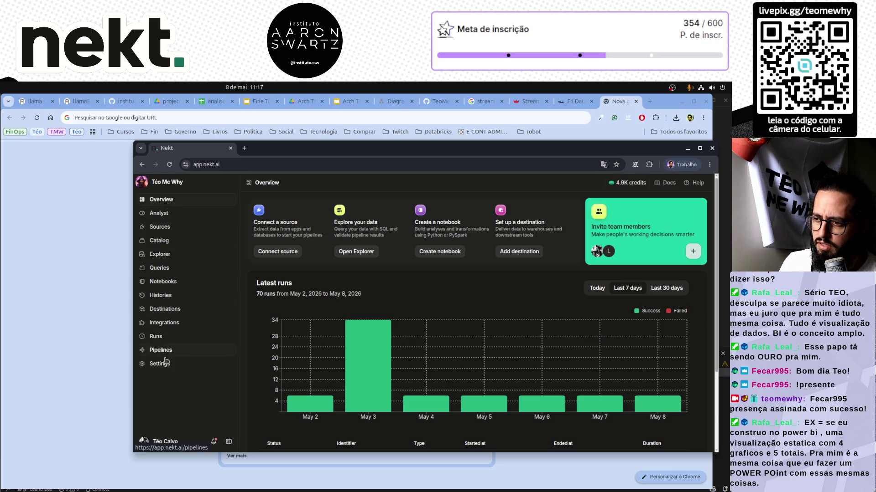
left_click(164, 228)
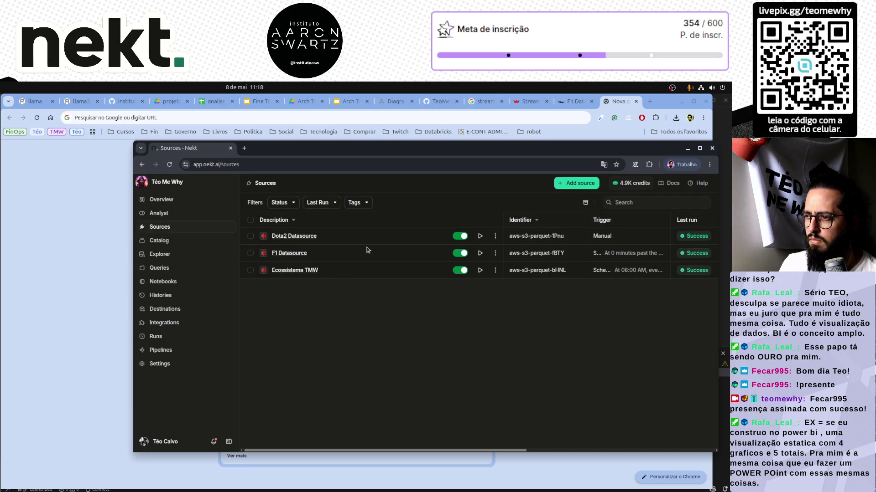
left_click(481, 254)
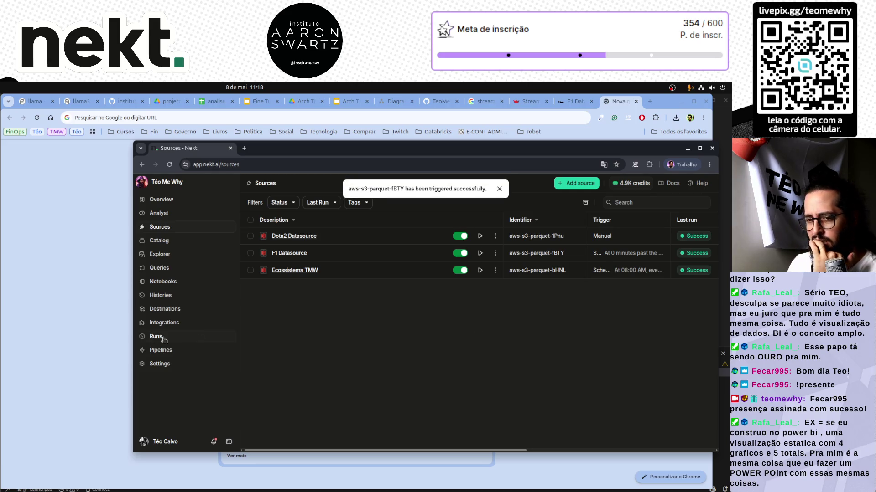
left_click(91, 340)
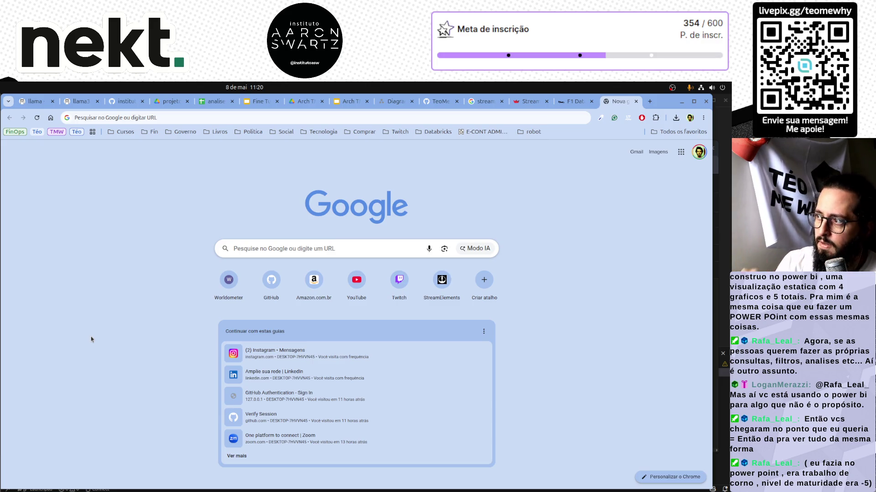
mouse_move(269, 489)
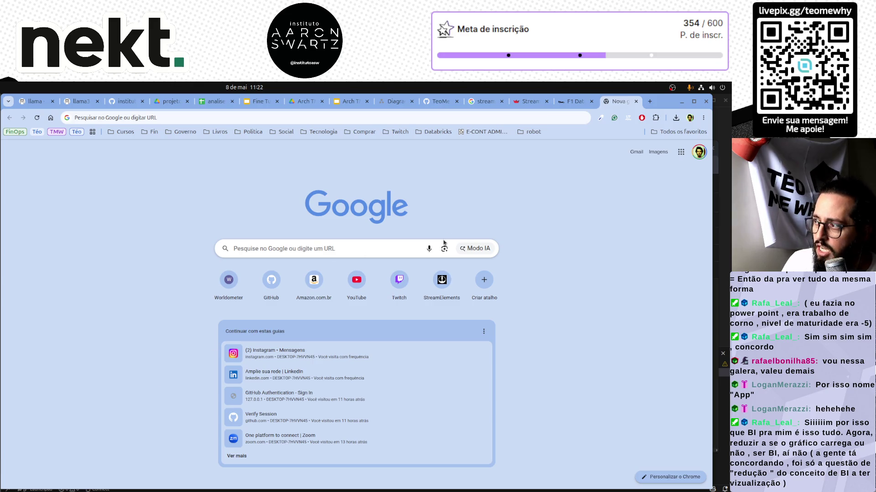
left_click(649, 101)
- Search Google for 'nexojournal salario' and open the Nexo salary calculator article
left_click(510, 116)
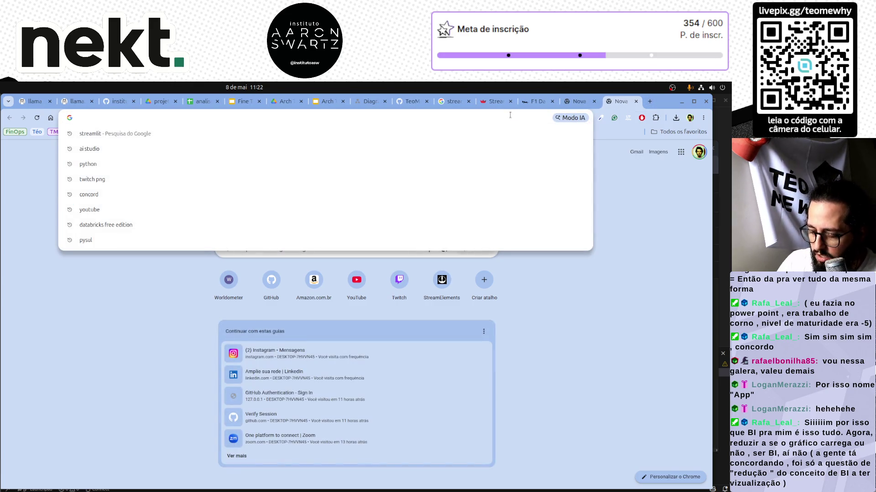
type("nexojournal")
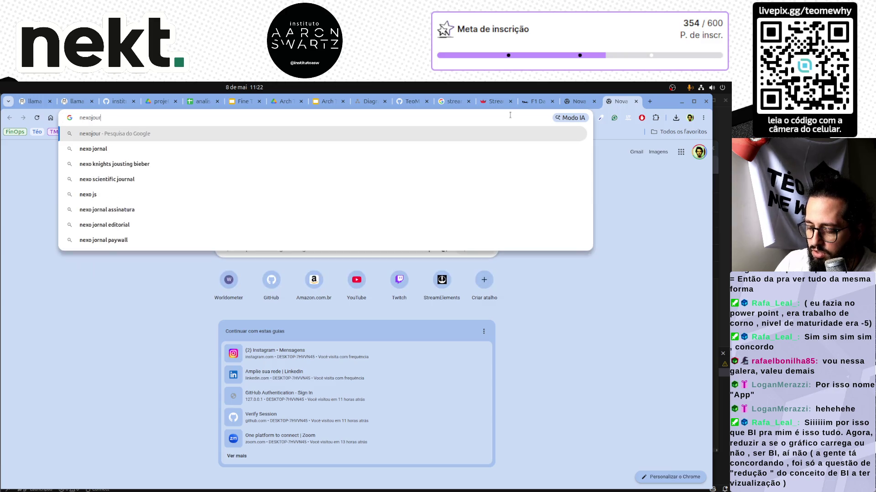
key("Return")
left_click(128, 247)
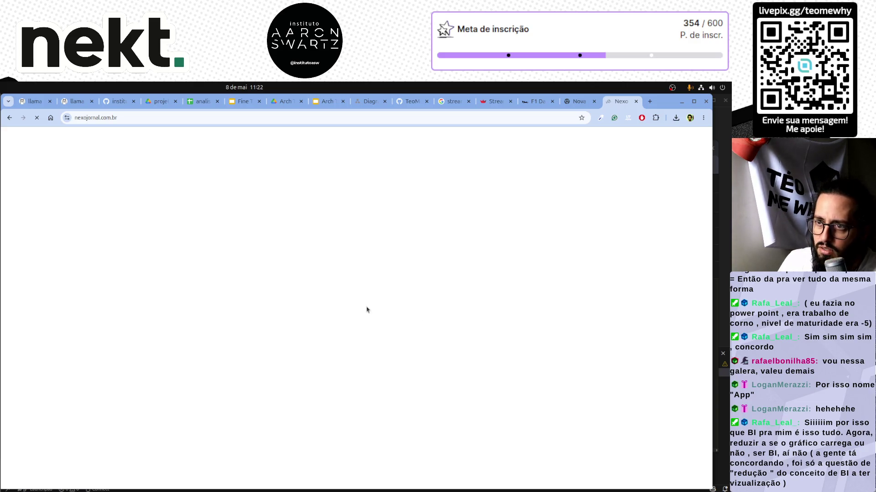
left_click(295, 116)
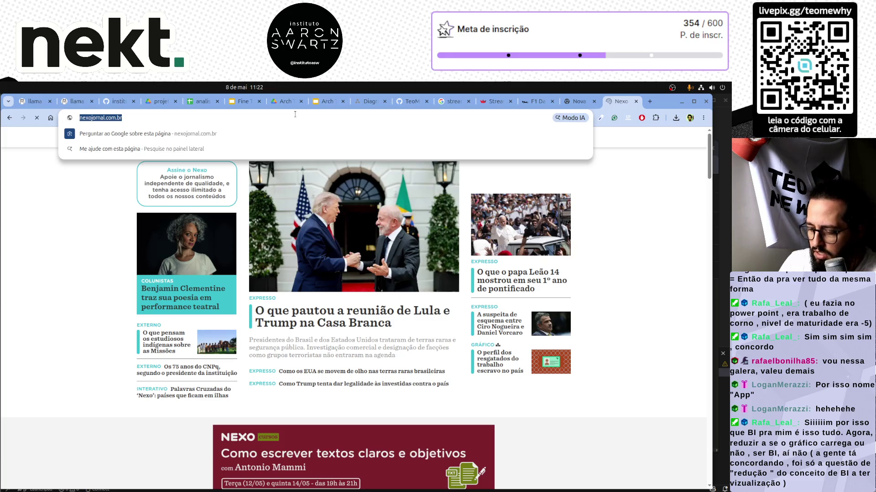
type("nexojournal salario")
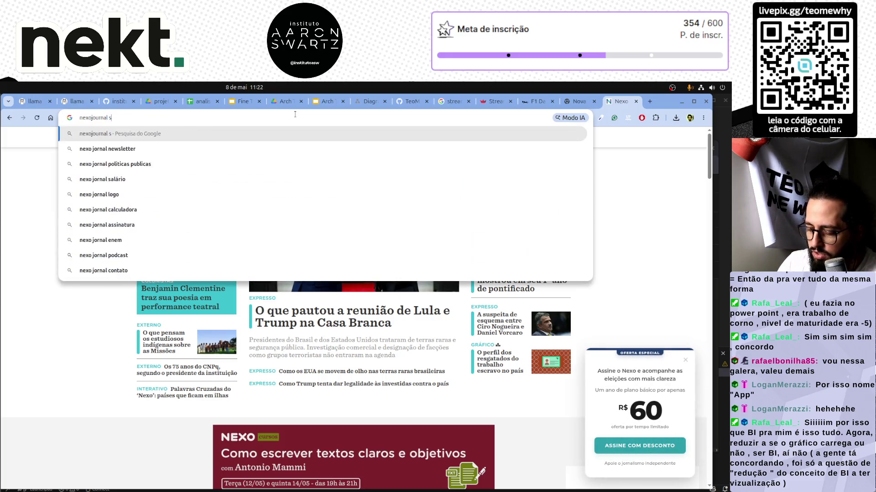
key("Return")
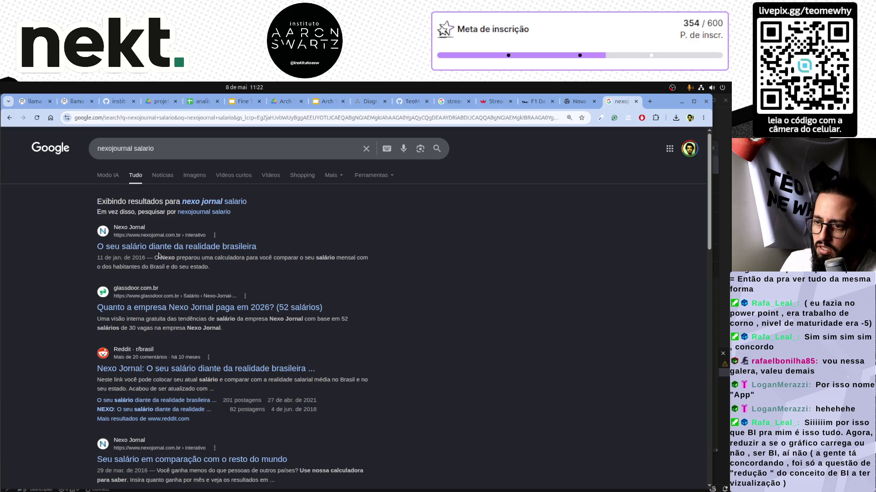
middle_click(177, 246)
left_click(622, 105)
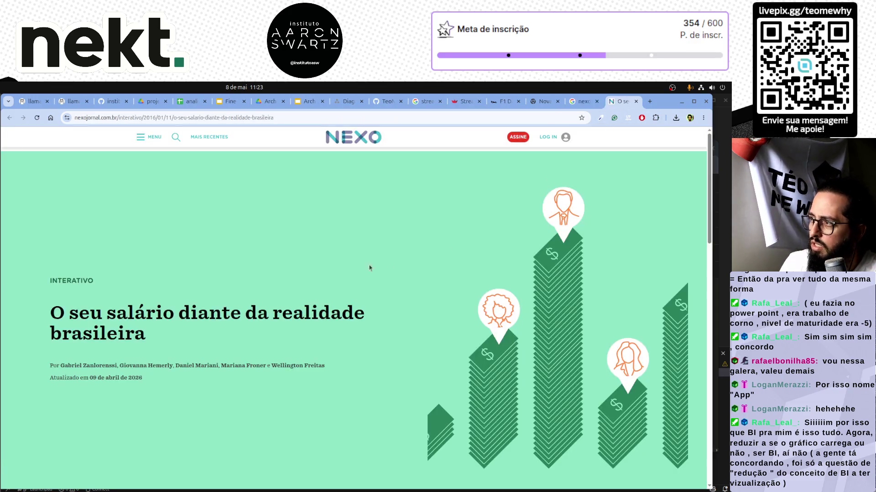
scroll(312, 353, "down", 10)
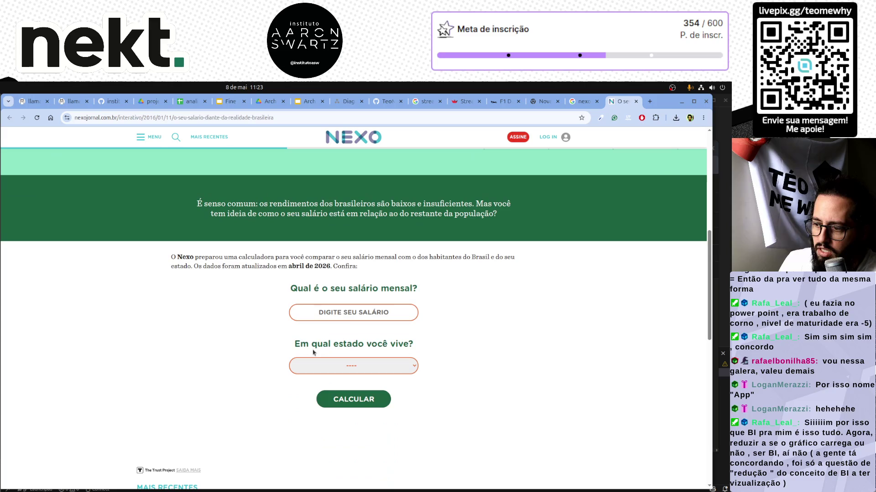
scroll(397, 341, "down", 3)
scroll(397, 337, "up", 2)
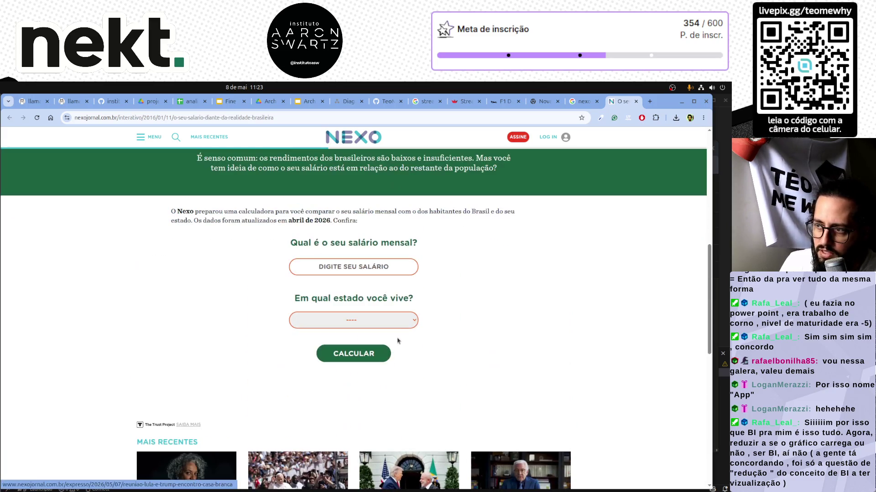
- Enter 10.000,00 as the monthly salary in the calculator
triple_click(260, 220)
left_click(375, 263)
scroll(246, 297, "up", 1)
scroll(245, 297, "up", 1)
scroll(246, 298, "down", 2)
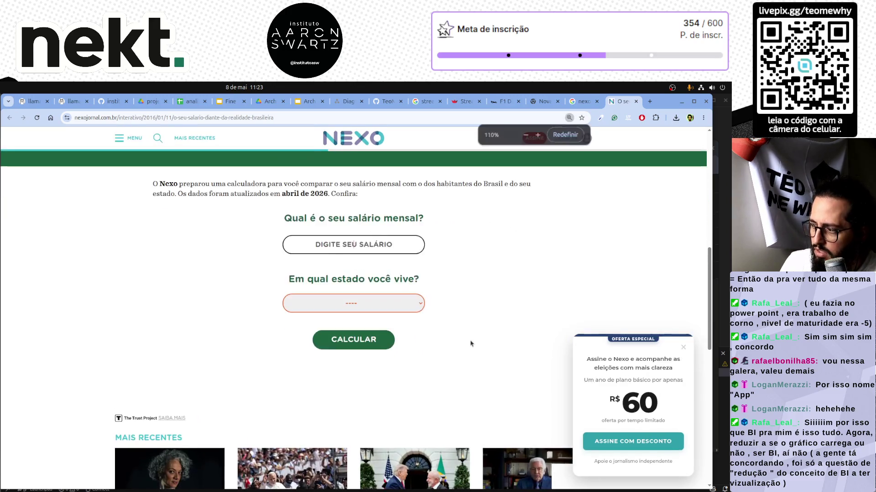
key("ctrl+plus")
key("ctrl+plus")
scroll(498, 314, "up", 2)
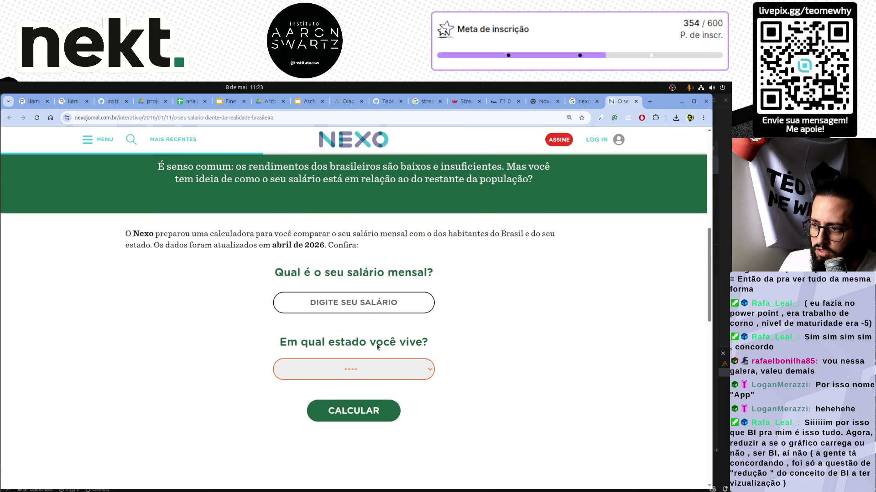
type("1000000")
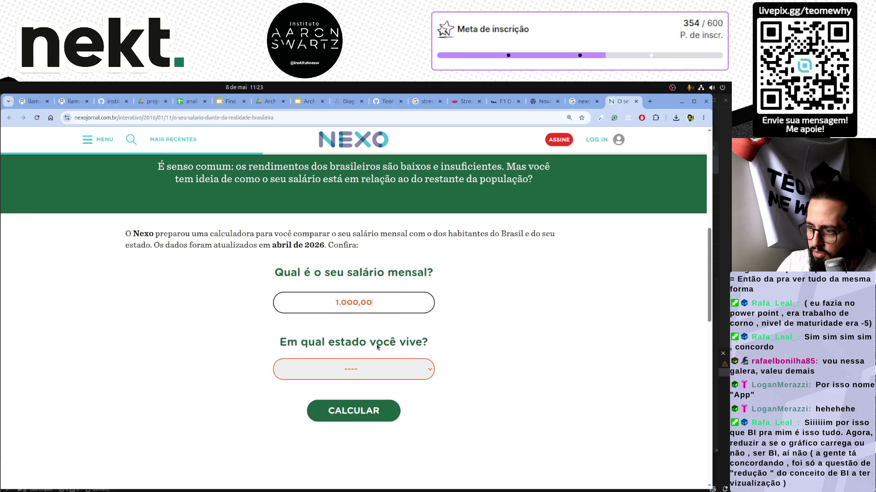
- Set the calculator's state to Rio Grande do Sul instead of Santa Catarina
left_click(388, 373)
scroll(374, 319, "down", 2)
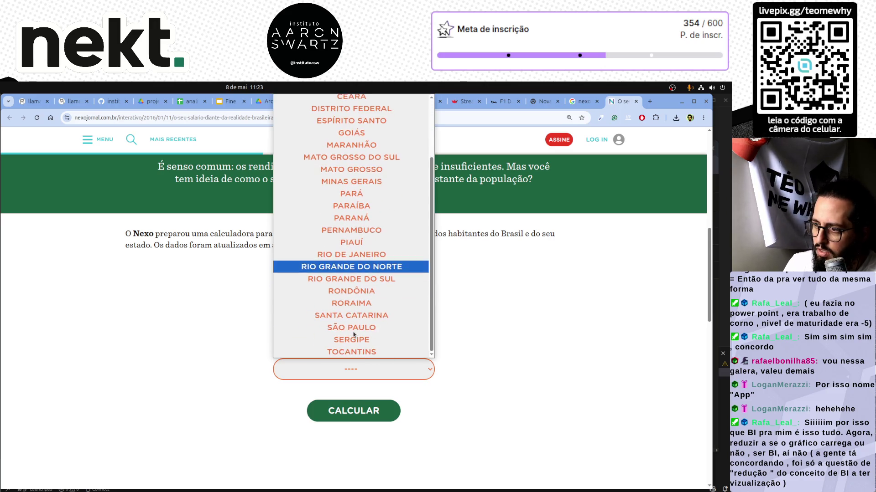
left_click(374, 315)
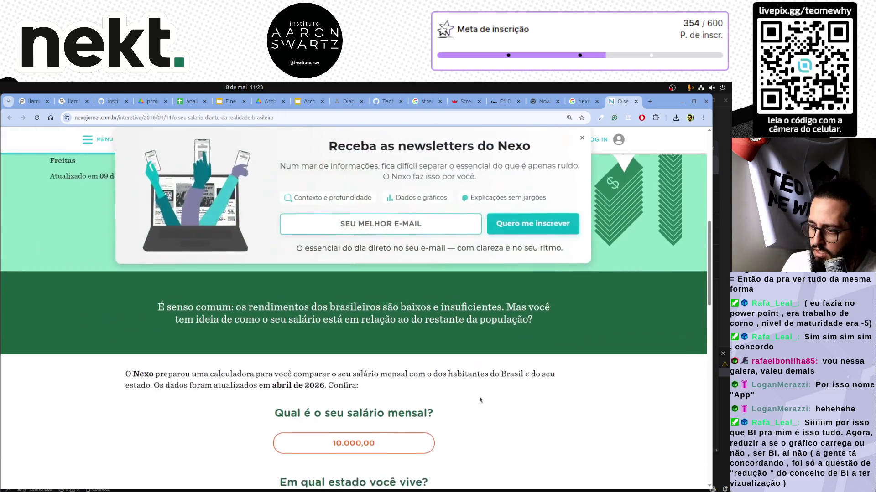
scroll(479, 401, "down", 3)
scroll(446, 297, "down", 3)
left_click(409, 232)
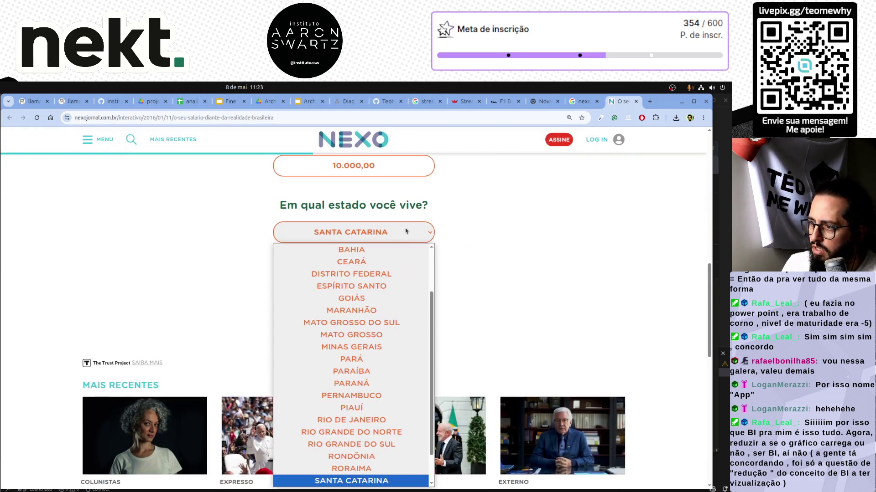
left_click(382, 444)
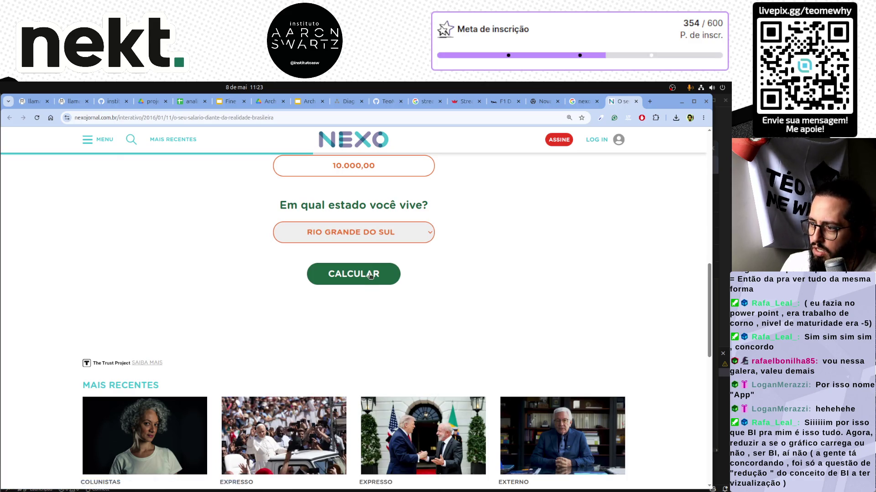
key("ctrl+minus")
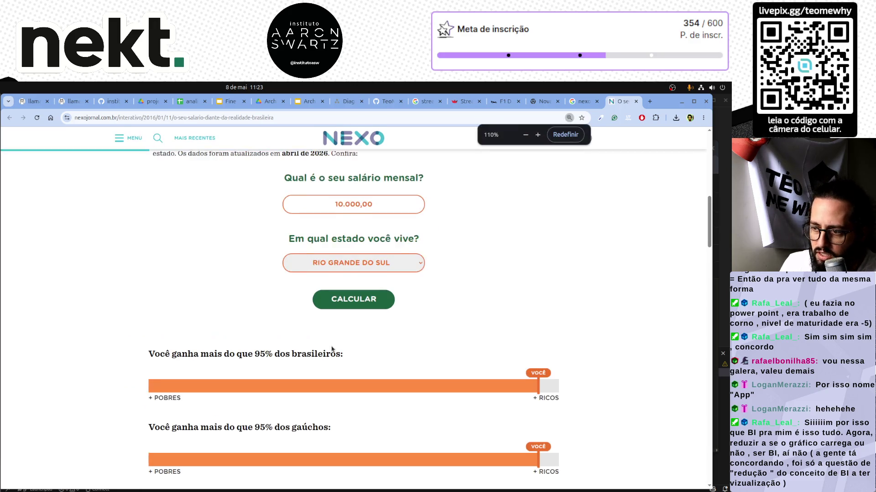
- Scroll through the article to the result: earning more than 95% of Brazilians
scroll(456, 365, "down", 2)
scroll(456, 365, "down", 10)
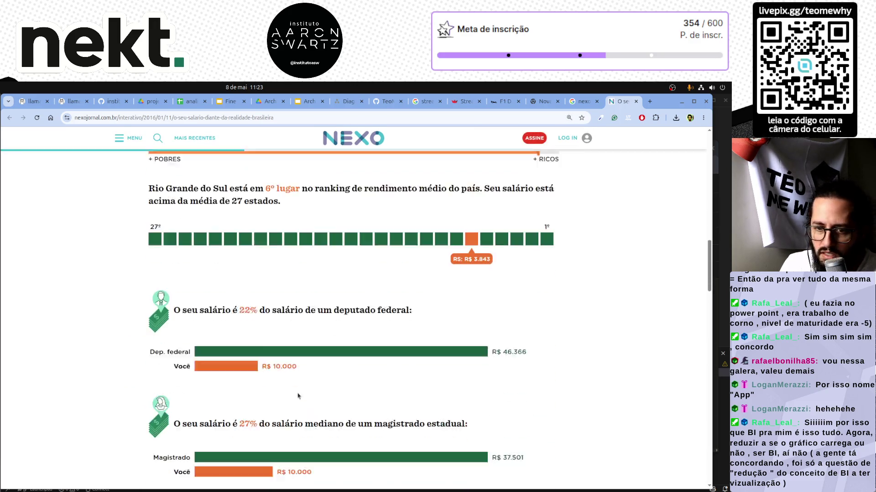
scroll(344, 354, "down", 3)
scroll(344, 354, "up", 4)
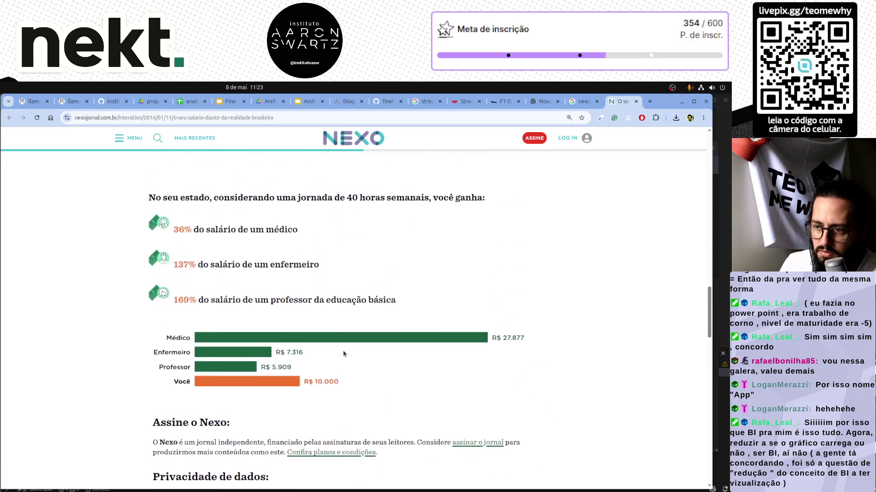
scroll(342, 356, "down", 2)
scroll(342, 356, "down", 15)
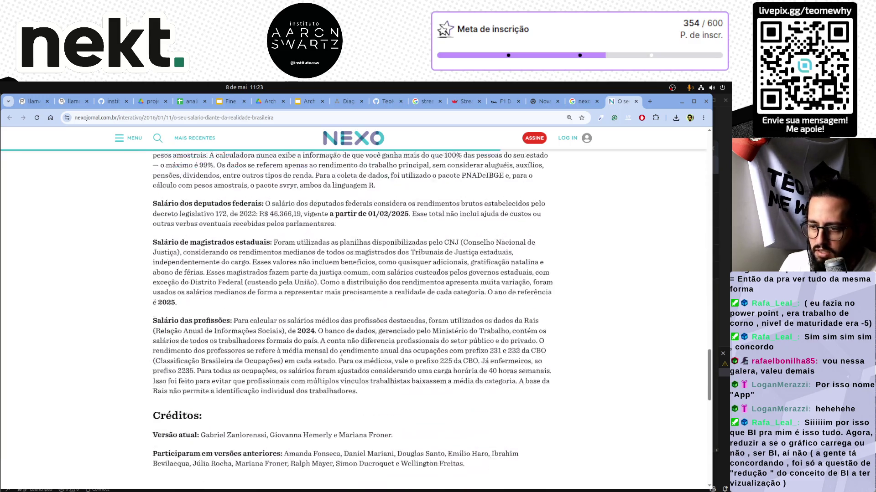
scroll(344, 357, "up", 20)
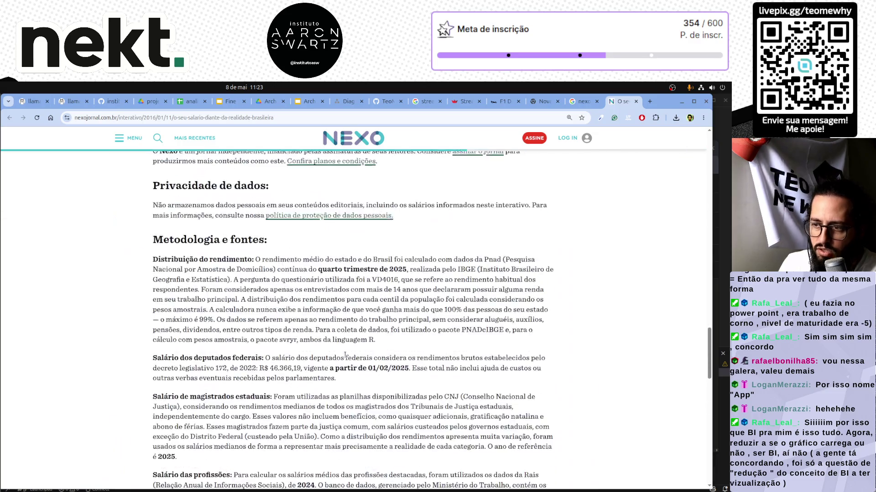
scroll(346, 358, "up", 6)
scroll(347, 358, "down", 5)
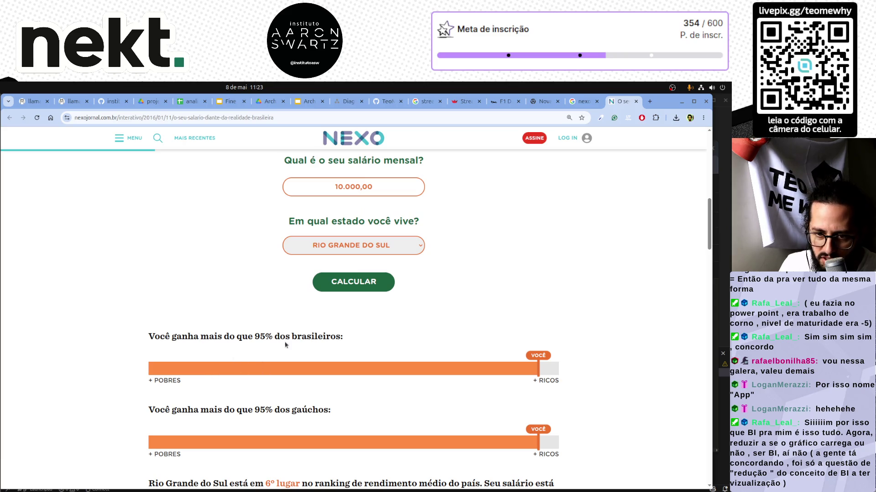
scroll(276, 363, "up", 6)
scroll(279, 364, "down", 2)
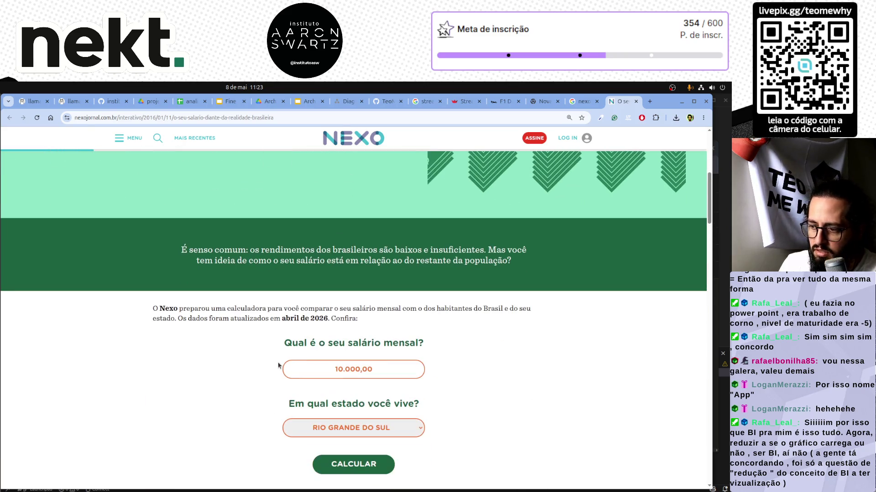
scroll(282, 362, "up", 6)
scroll(282, 361, "down", 6)
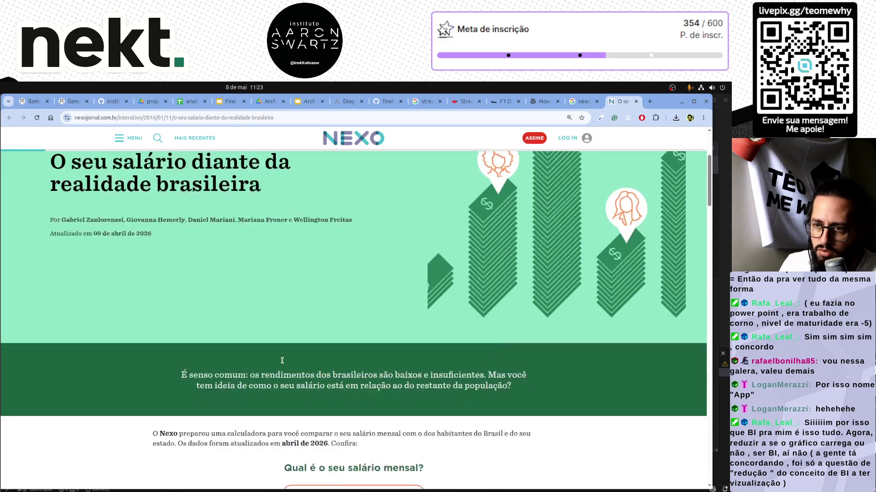
scroll(282, 361, "down", 1)
scroll(282, 362, "up", 2)
scroll(283, 363, "down", 1)
scroll(283, 364, "down", 1)
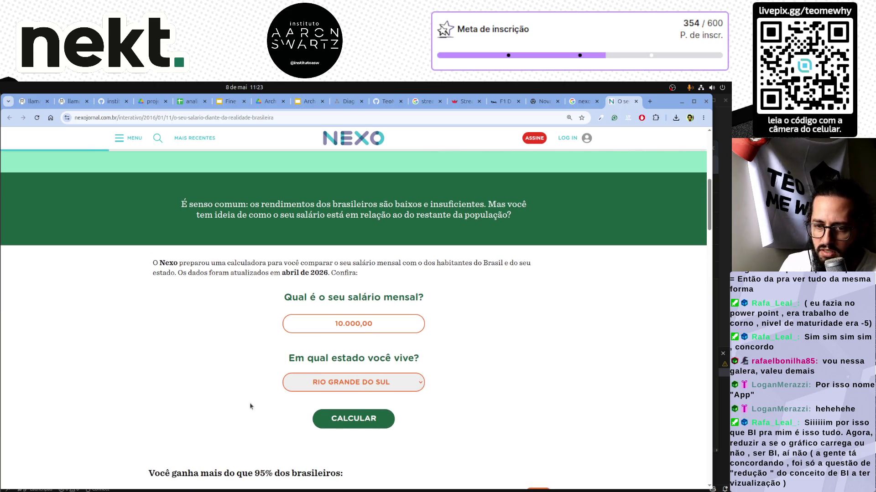
- In a new tab, open the Valor Investe investment calculator from the Fin bookmarks
left_click(649, 102)
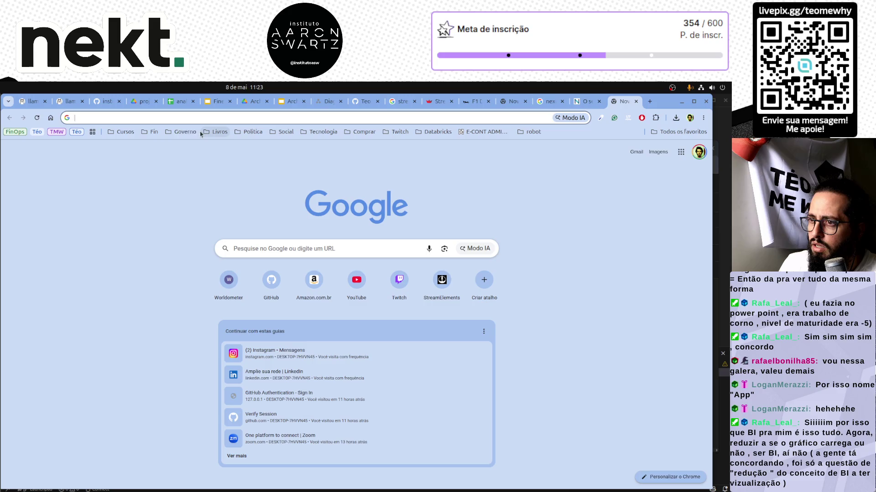
left_click(142, 135)
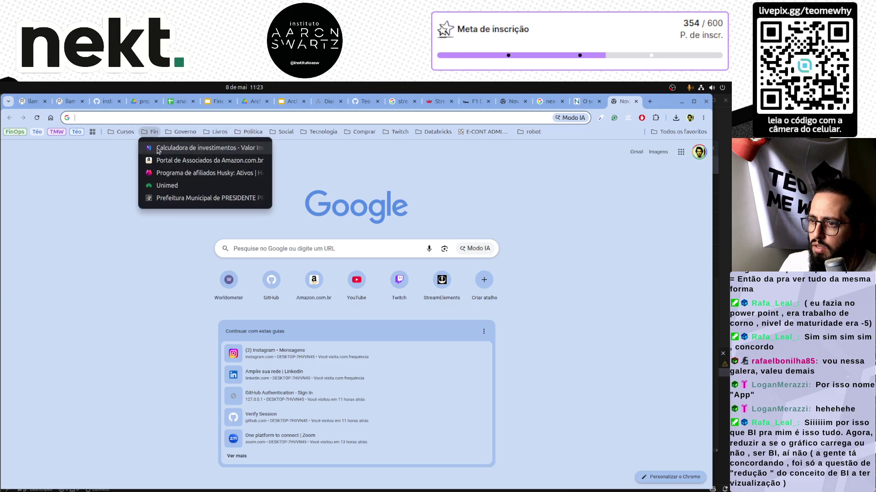
left_click(163, 148)
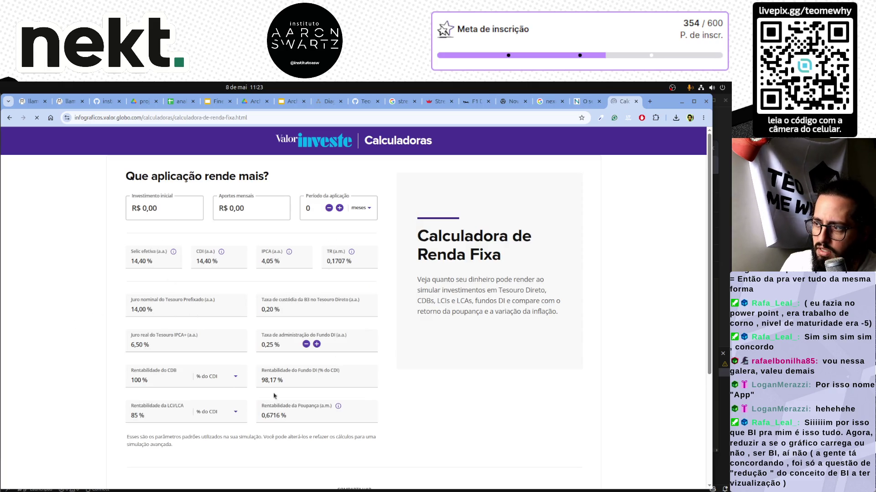
- Enter an initial investment of R$ 5.000 and a period of 12 months
left_click(167, 211)
type("50000")
key("BackSpace")
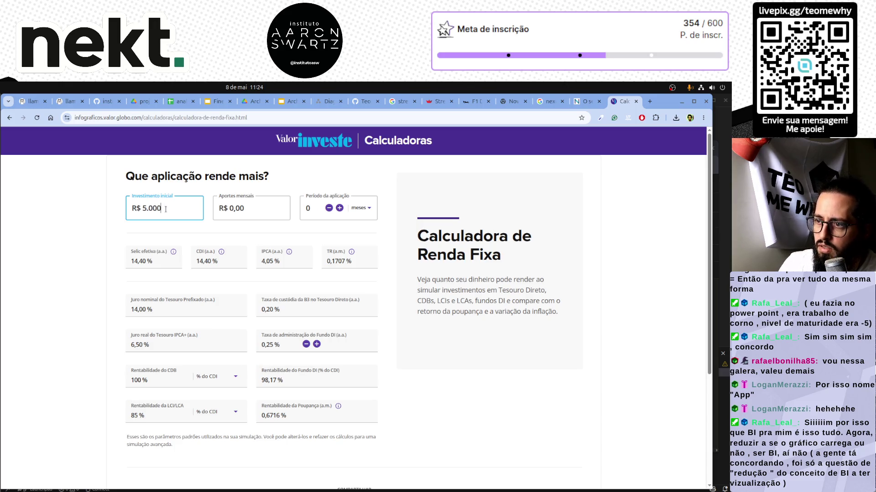
left_click(340, 210)
type("12")
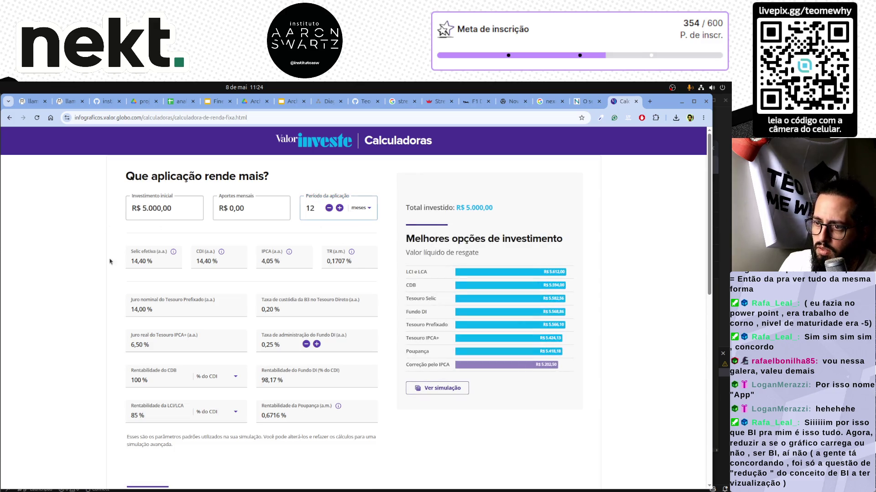
- Zoom in and review the results, where LCI e LCA leads with R$ 5.612,00
key("ctrl+plus")
key("ctrl+plus")
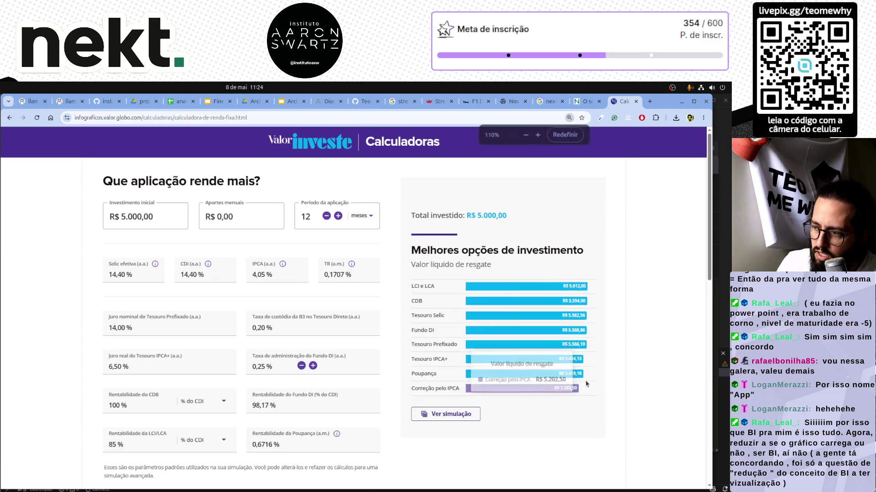
scroll(559, 318, "down", 1)
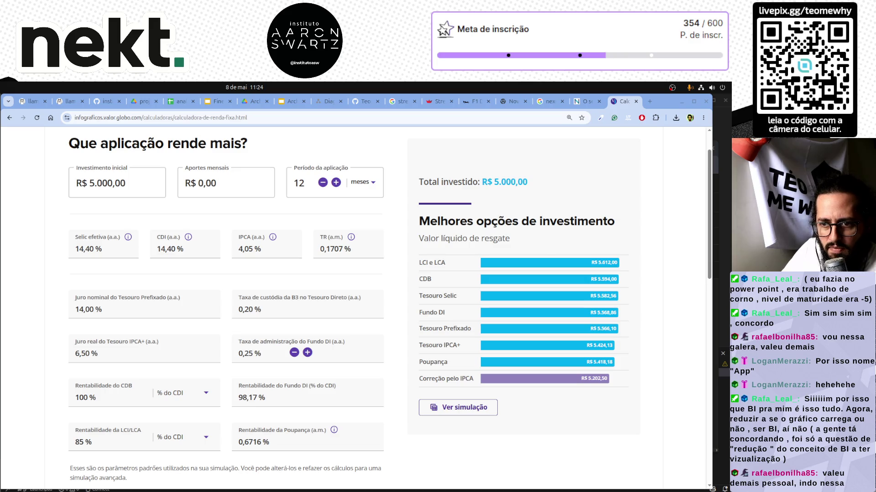
scroll(421, 449, "down", 5)
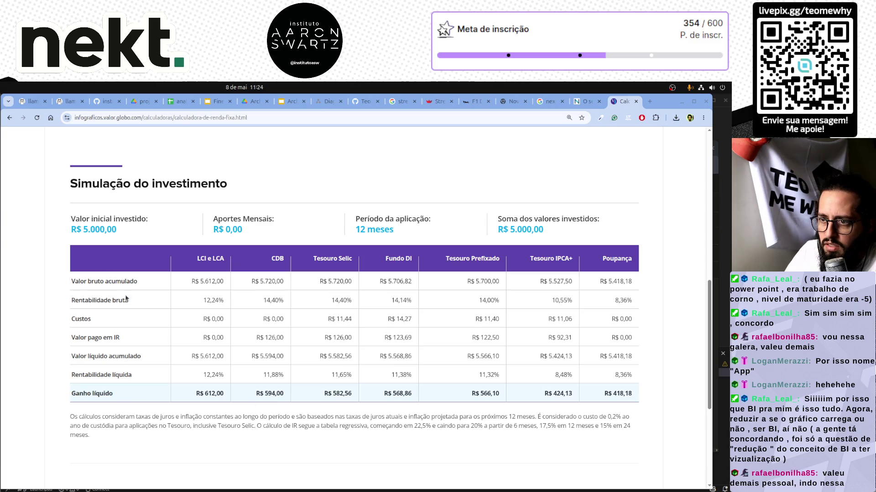
scroll(244, 436, "up", 10)
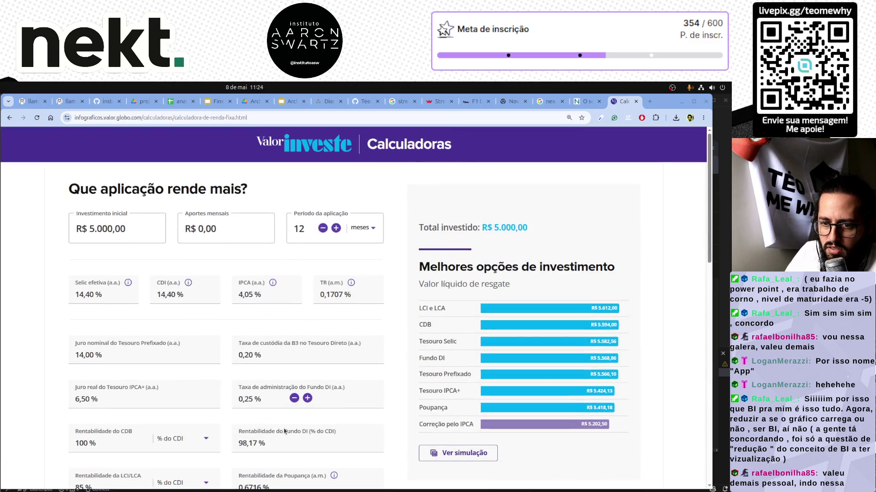
scroll(260, 419, "down", 3)
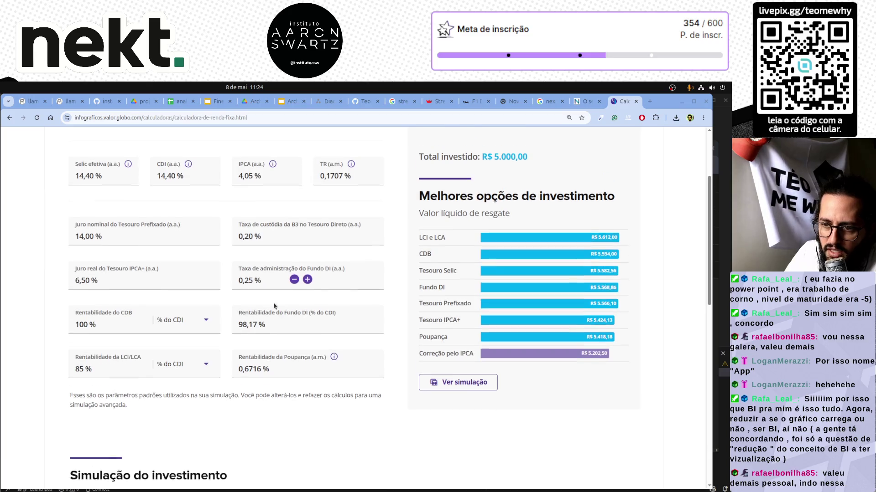
scroll(274, 307, "up", 3)
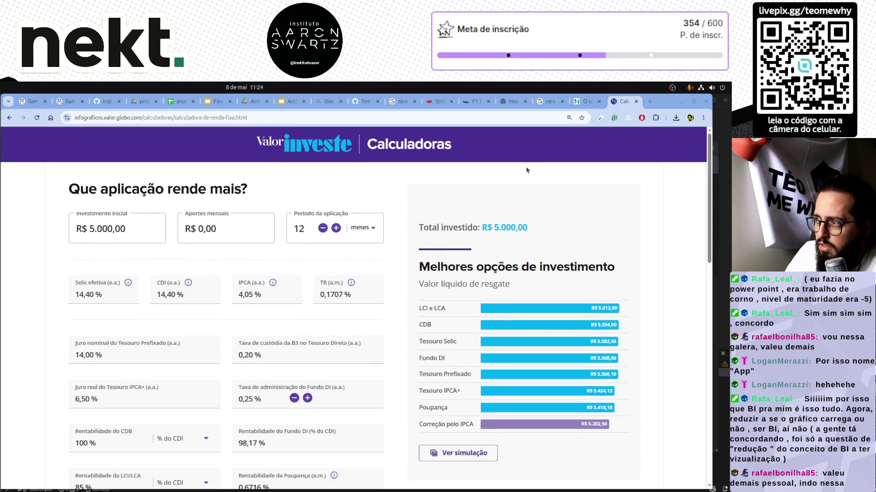
left_click(550, 104)
left_click(511, 104)
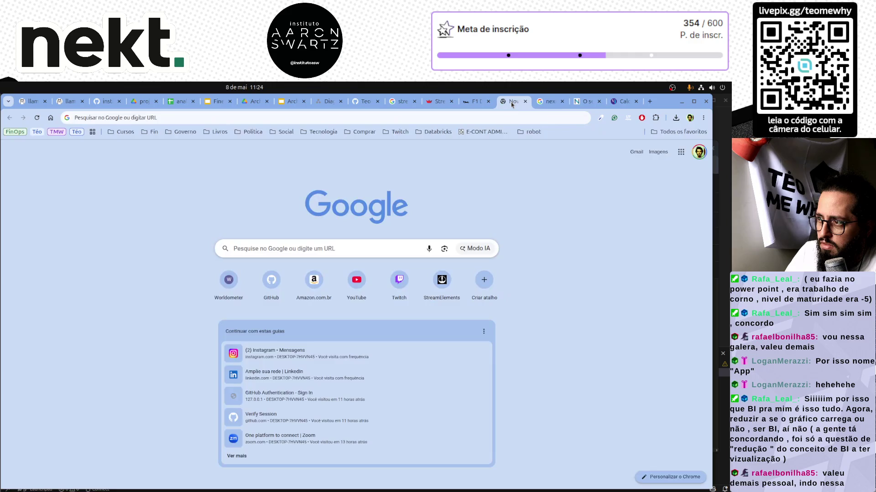
- Close the empty tab and view the F1 Data App's 2026 title-probability chart
left_click(525, 101)
left_click(474, 101)
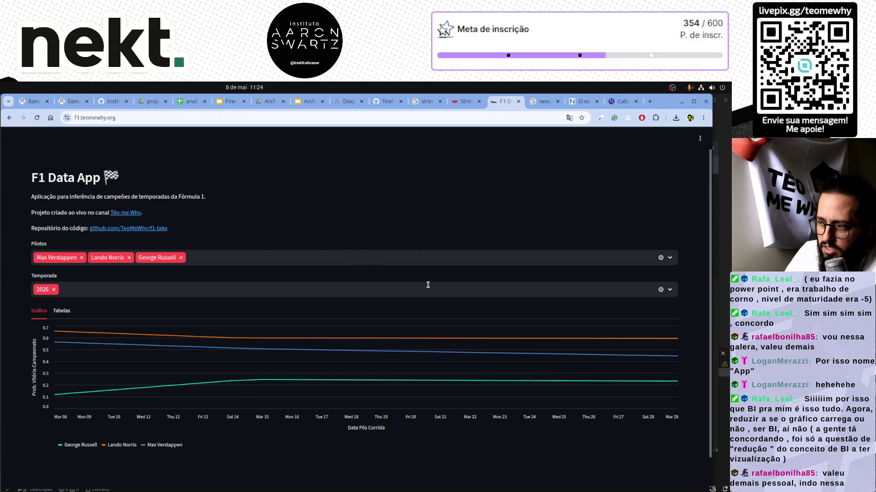
mouse_move(436, 376)
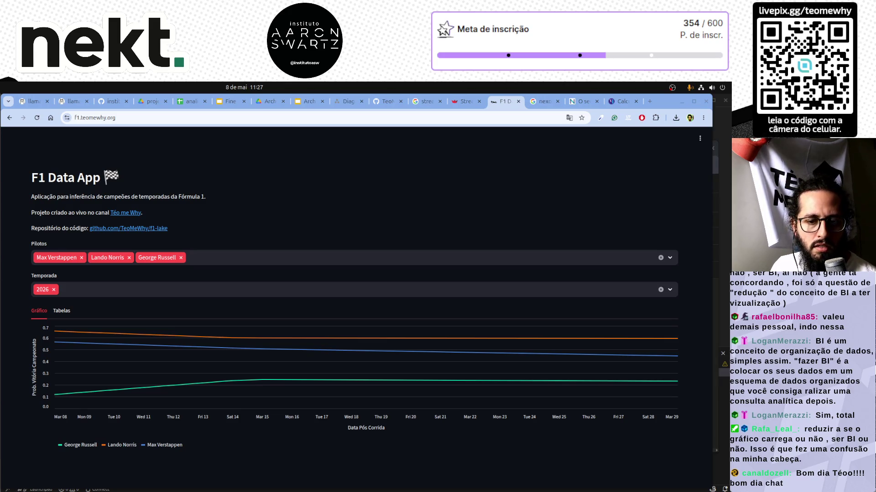
- Bring the Nekt Sources window to the front from Chrome's window previews
mouse_move(249, 491)
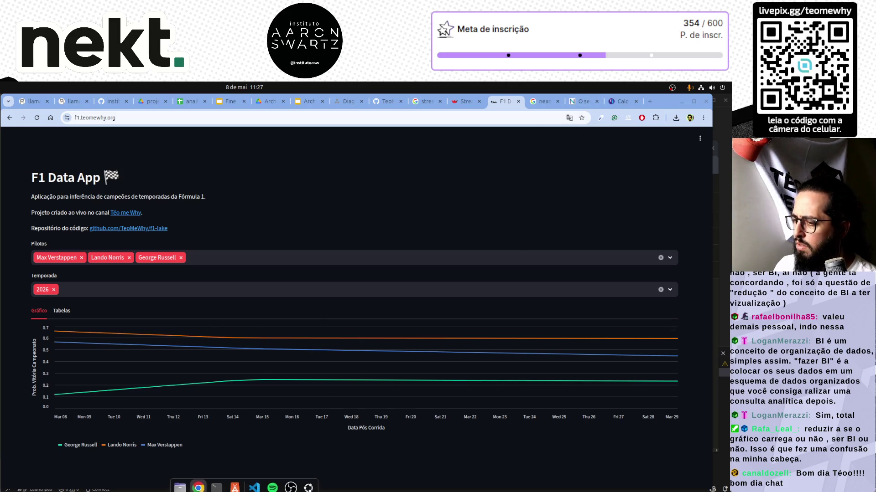
left_click(198, 482)
left_click(456, 310)
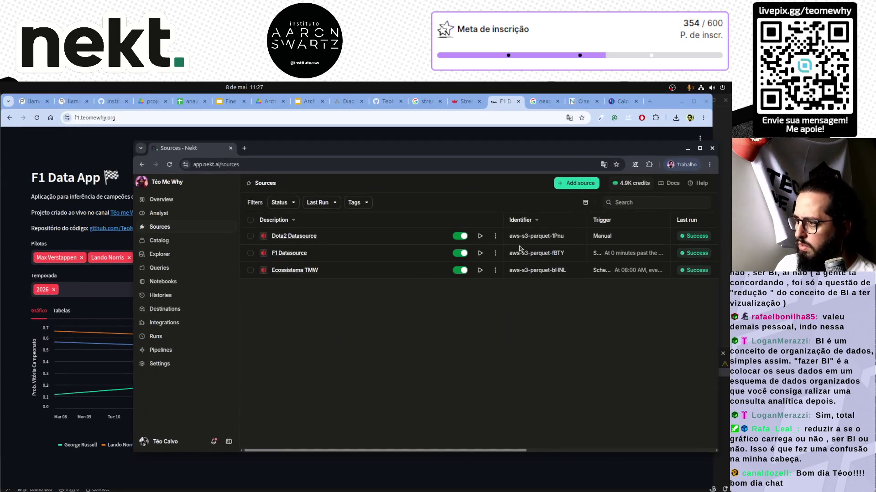
- Open F1 Datasource's Pipelines page and enlarge the Nekt window across the screen
left_click(293, 259)
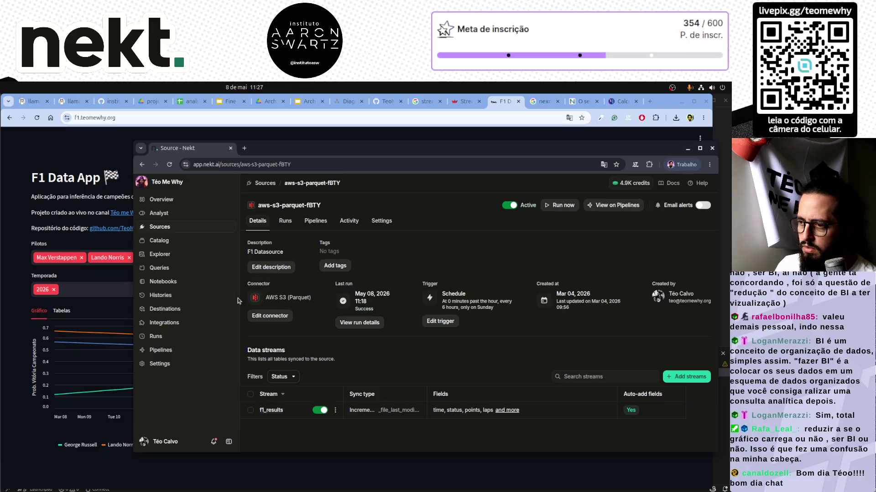
left_click(172, 350)
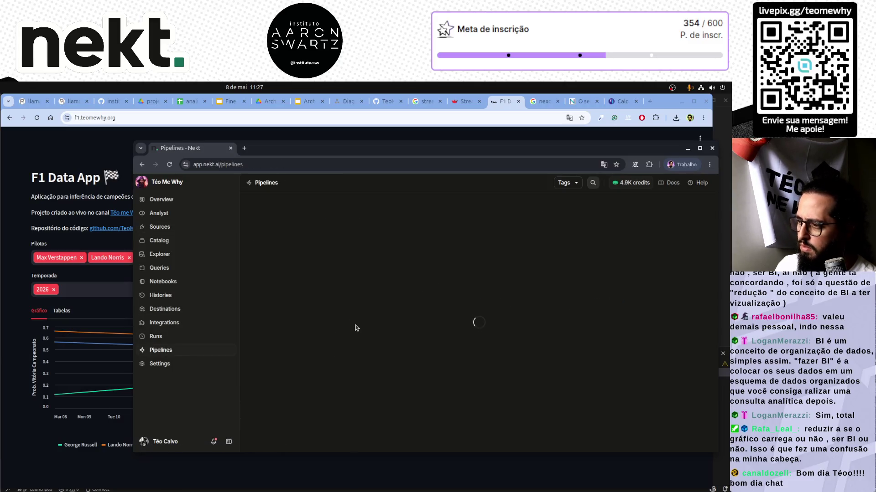
left_click_drag(517, 152, 409, 119)
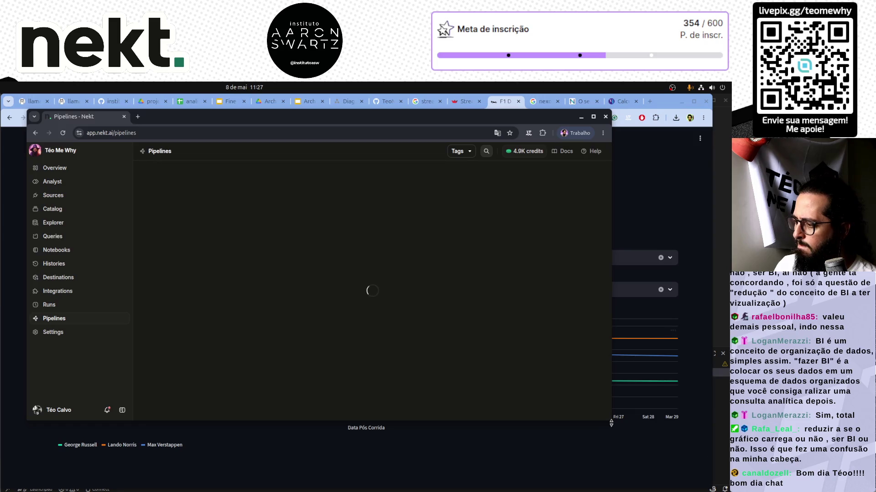
left_click_drag(611, 454, 729, 453)
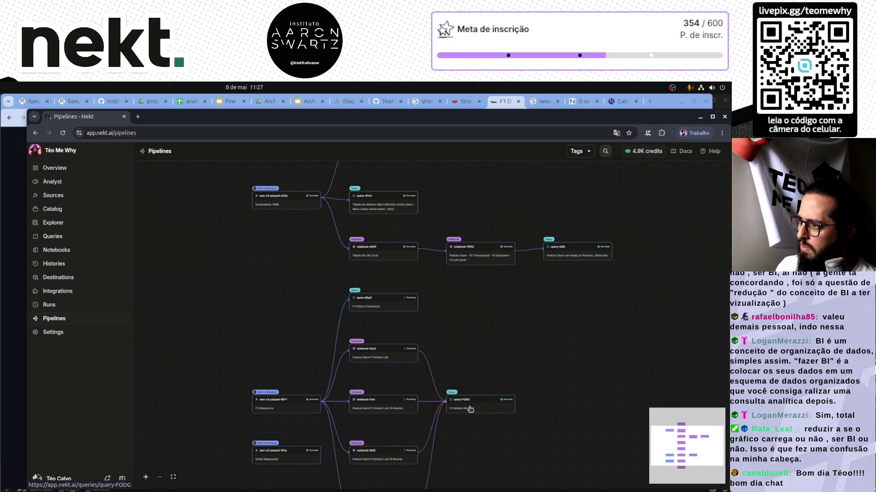
- Pan down the Nekt pipeline graph, then open the Fine Tuning deck's Treinamento slide
scroll(517, 339, "up", 3)
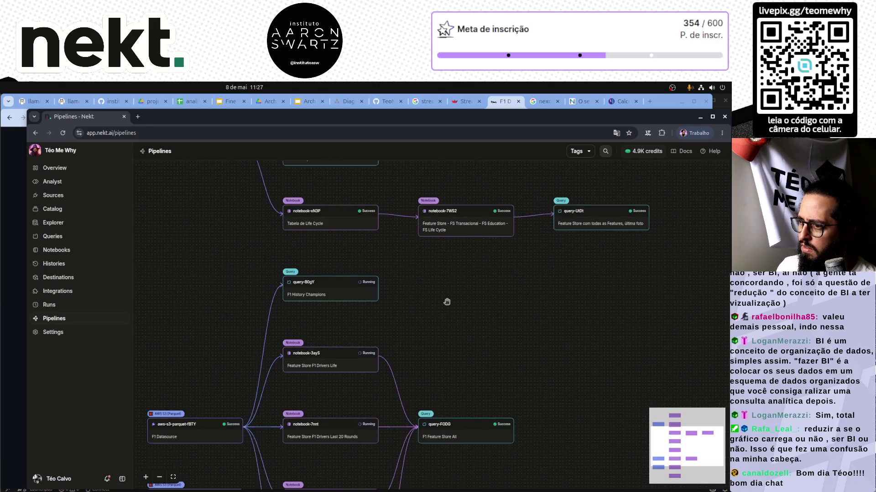
left_click_drag(431, 337, 438, 218)
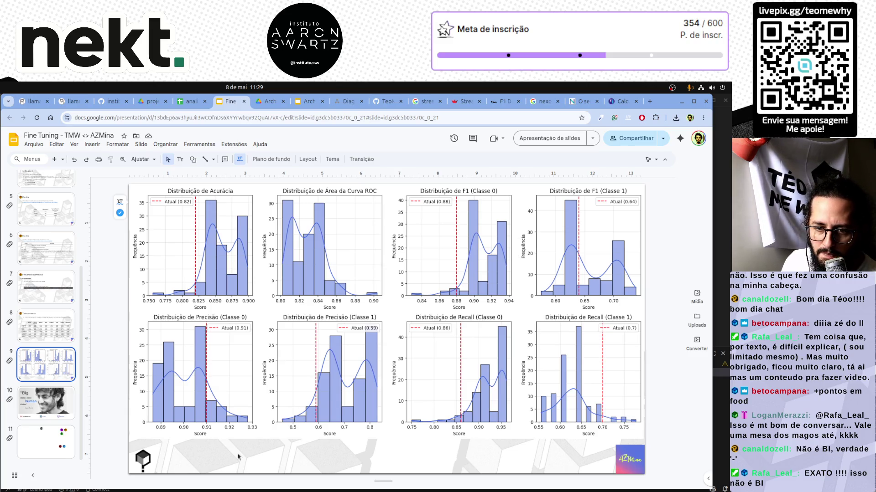
left_click(57, 329)
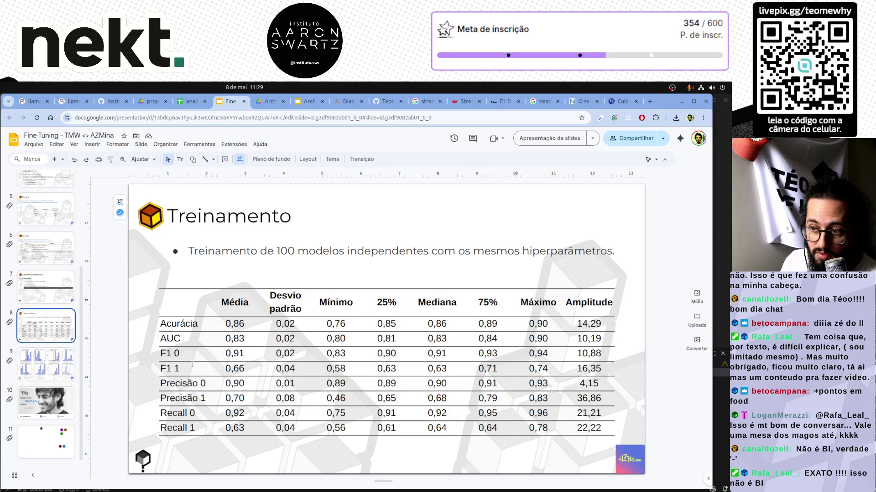
- Apply wider line spacing to every cell of the metrics table
mouse_move(178, 303)
left_mouse_down()
mouse_move(296, 367)
mouse_move(591, 427)
left_mouse_up()
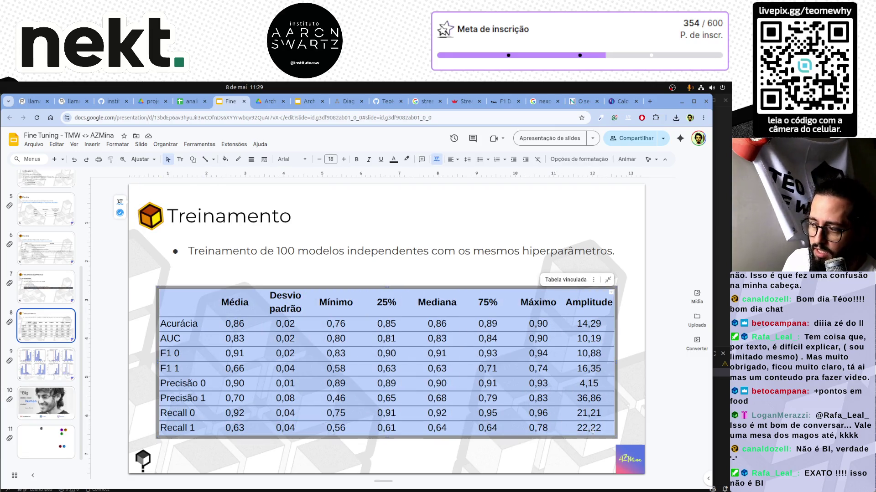
left_click(467, 163)
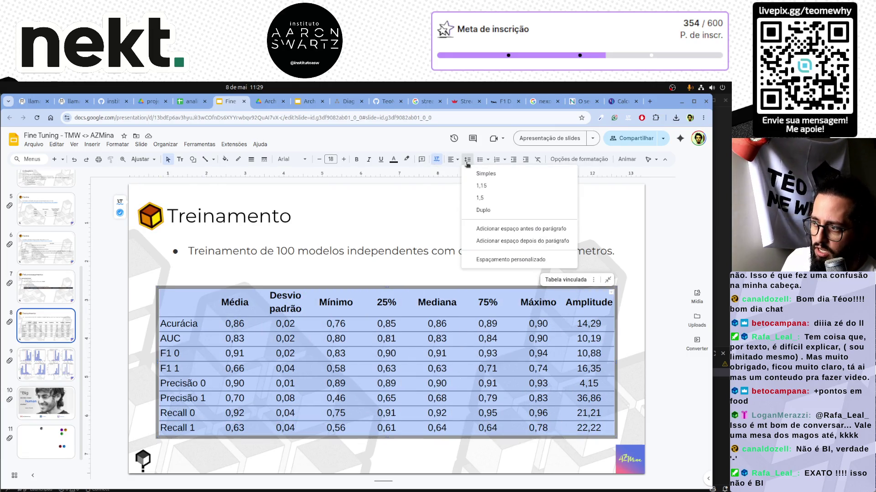
left_click(489, 189)
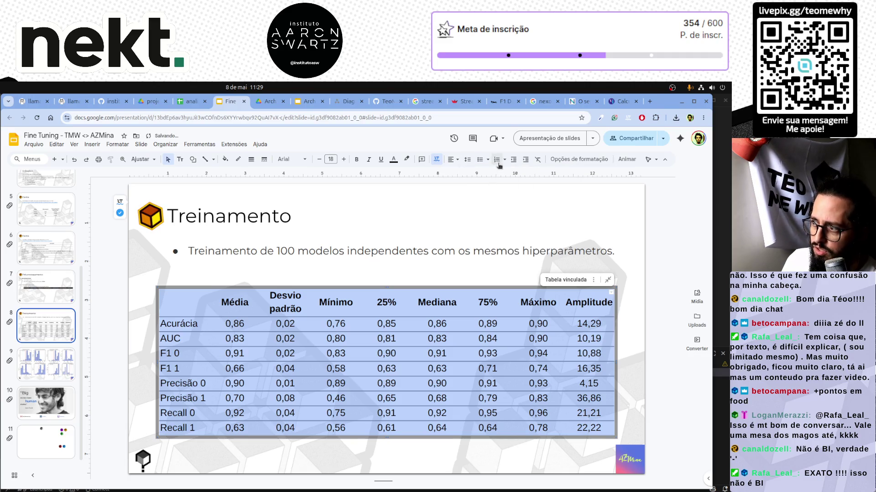
key("Escape")
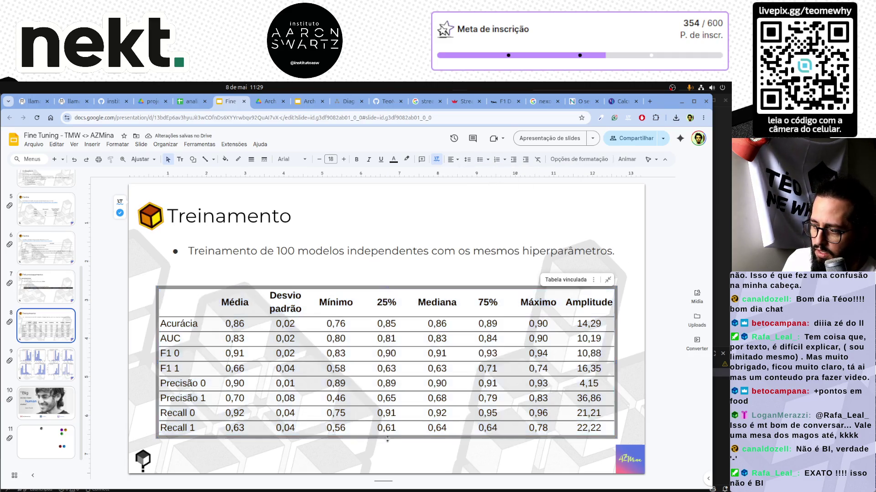
- Stretch the metrics table taller from its bottom edge and nudge it up the slide
left_click_drag(387, 451, 385, 459)
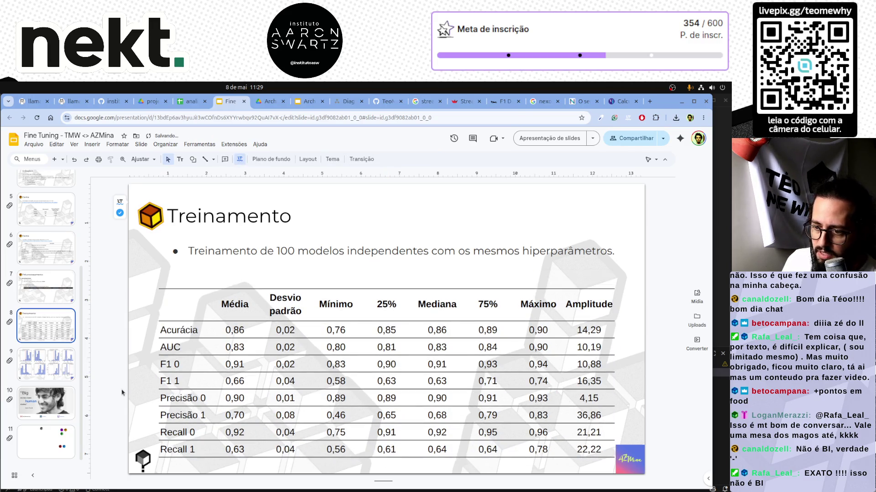
left_click(343, 289)
left_click(384, 476)
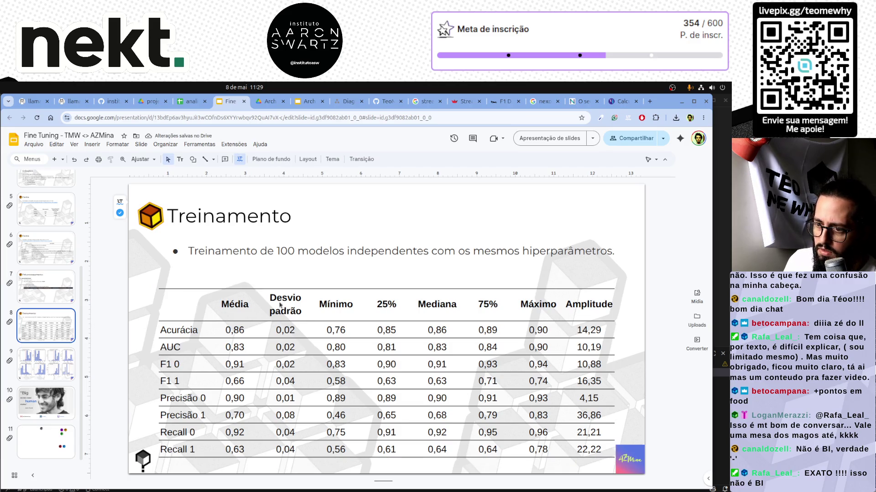
left_click(386, 459)
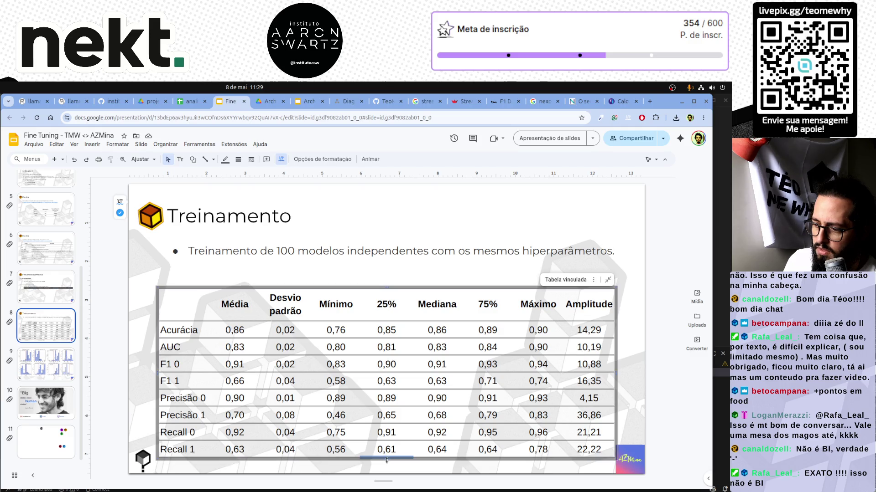
left_click(400, 287)
key("Up")
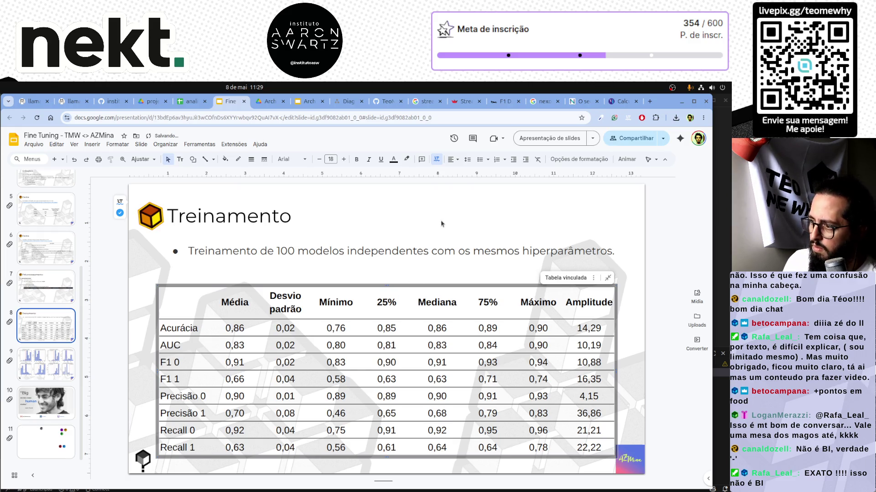
key("Up")
key("Up")
key("Up")
- Remove the bullet from the Treinamento subtitle line
left_click(135, 339)
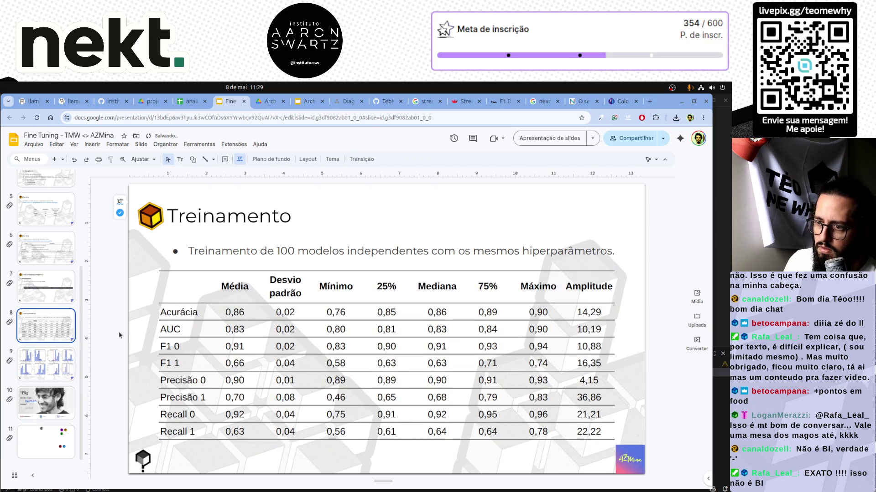
left_click(186, 251)
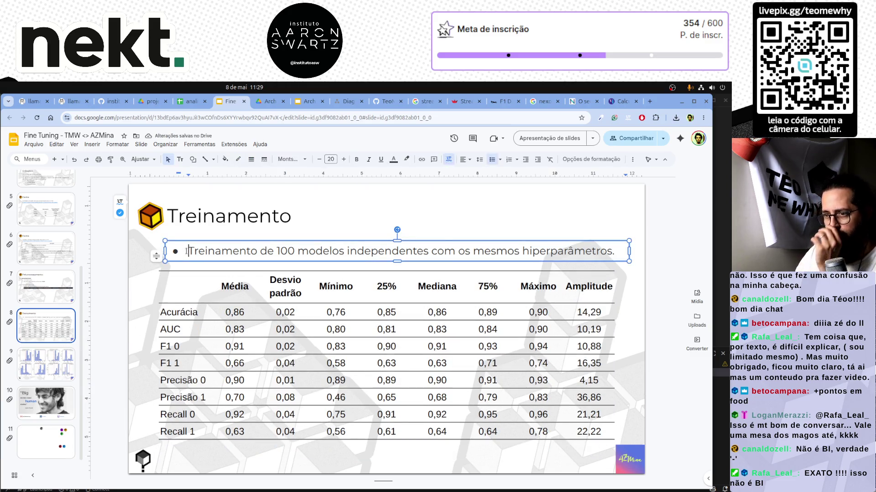
key("BackSpace")
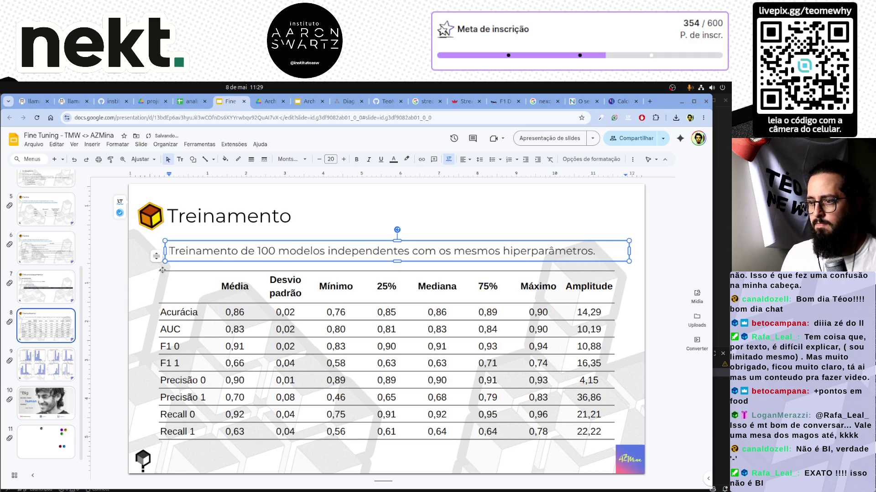
left_click(115, 302)
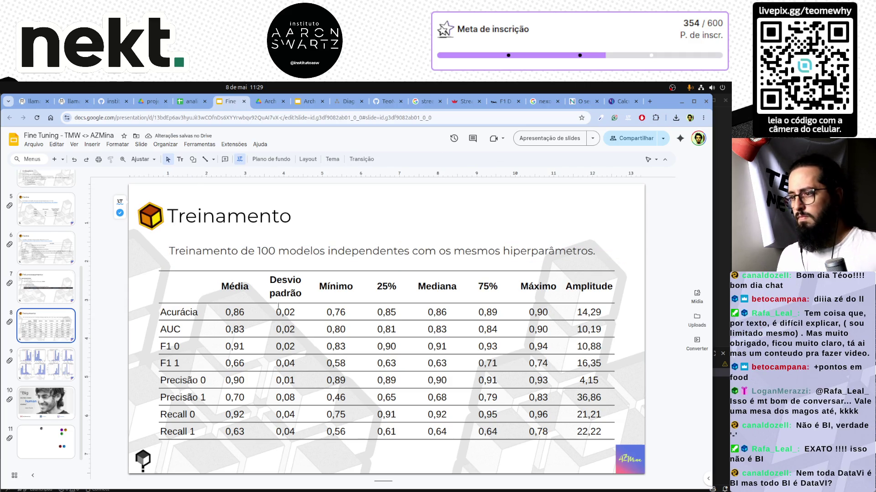
- Adjust the metrics table's top edge so it sits just beneath the subtitle
left_click(372, 304)
key("Up")
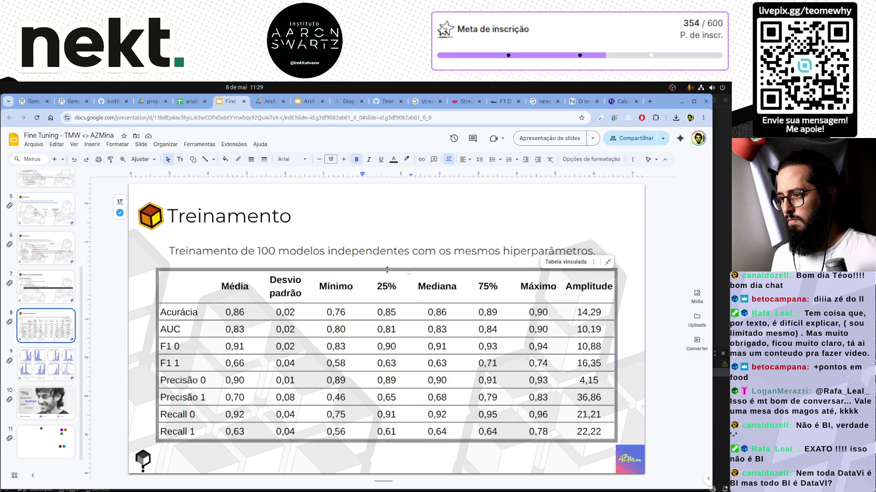
left_click_drag(387, 270, 388, 280)
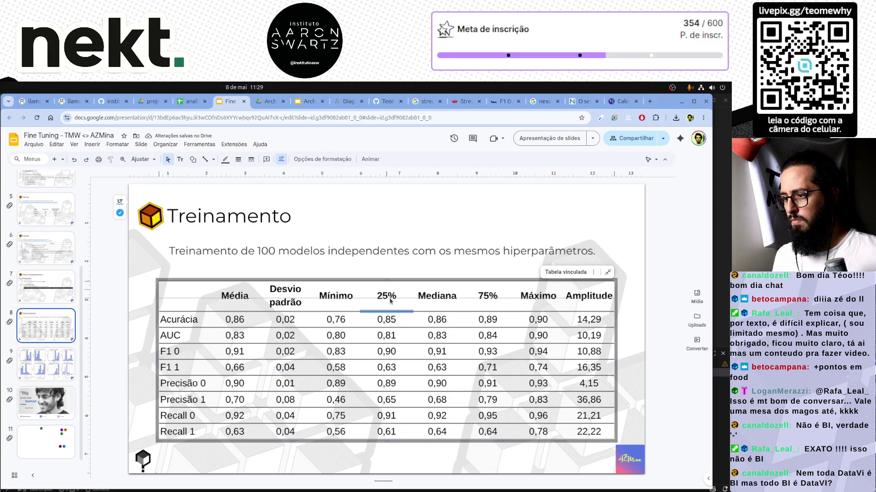
left_click(137, 335)
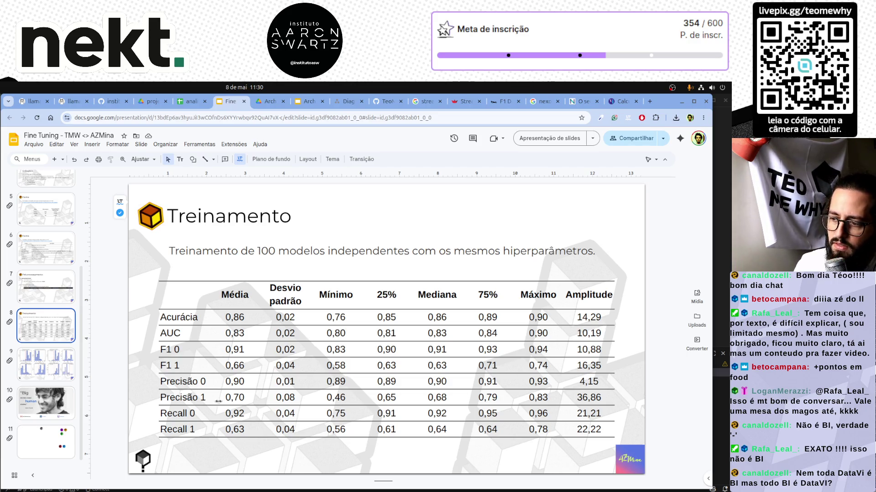
left_click(366, 437)
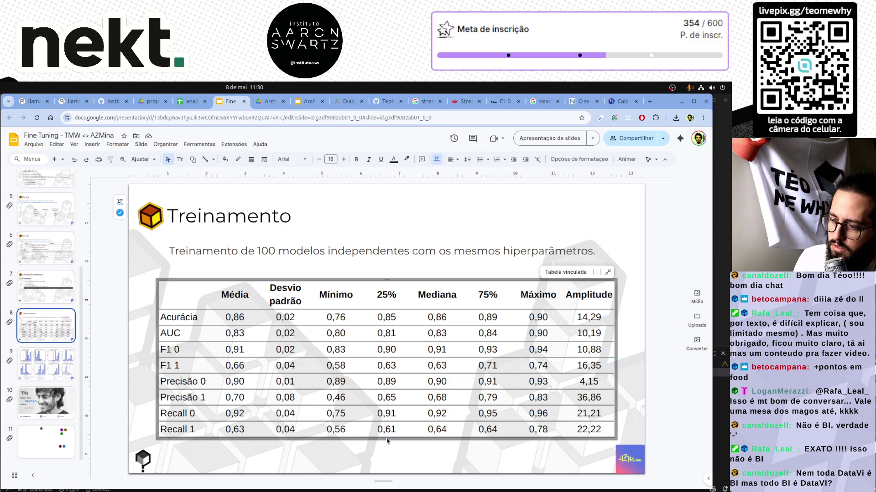
- Drag the metrics table's bottom edge down so its rows reach nearer the slide bottom
left_click(387, 446)
left_click_drag(387, 448, 384, 447)
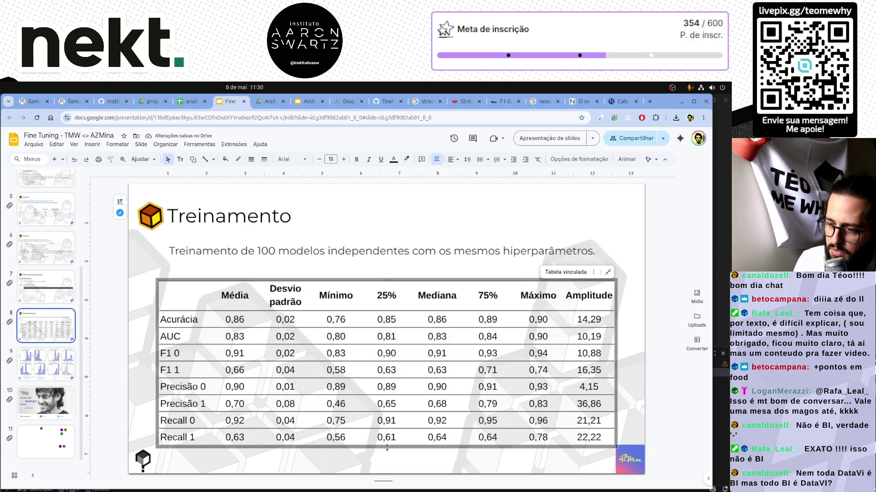
left_click(382, 465)
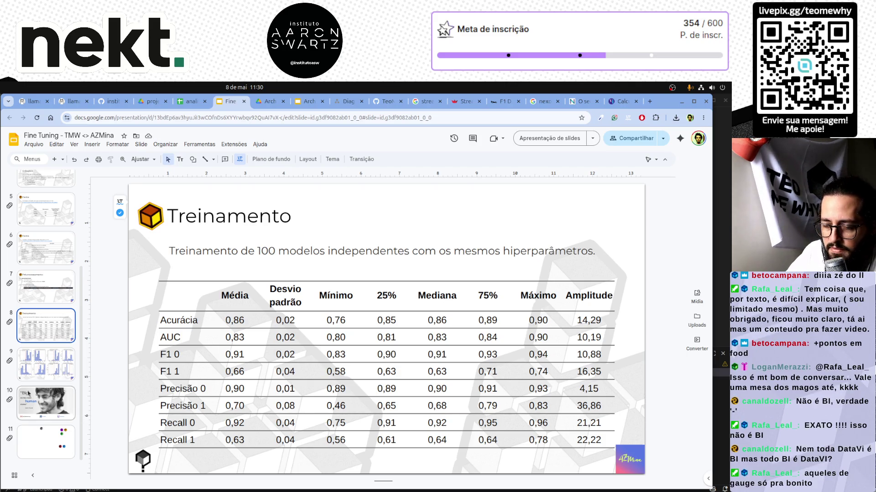
left_click(46, 363)
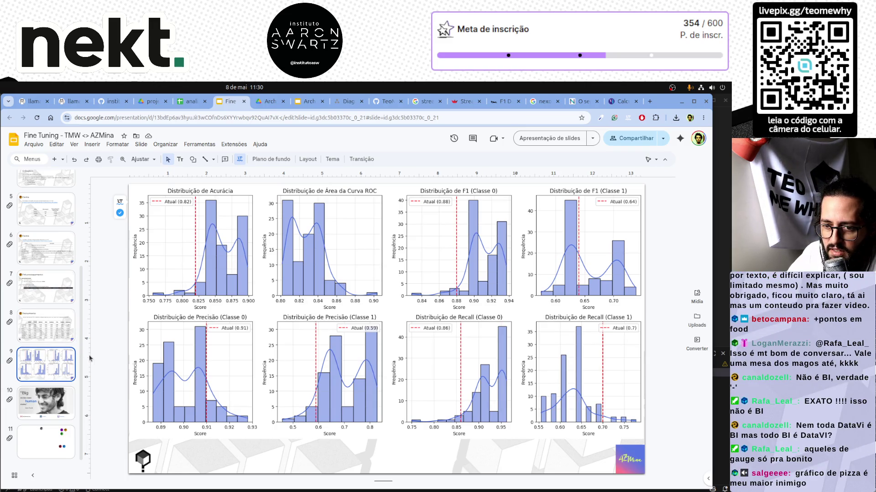
- Flip between the Treinamento, histograms and Aaron Swartz quote slides, settling on the histograms slide
left_click(55, 397)
left_click(54, 371)
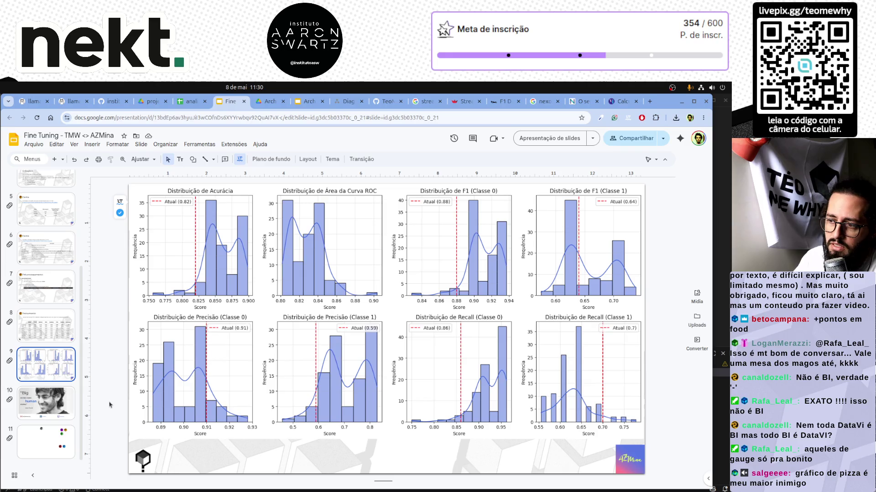
key("Up")
key("Down")
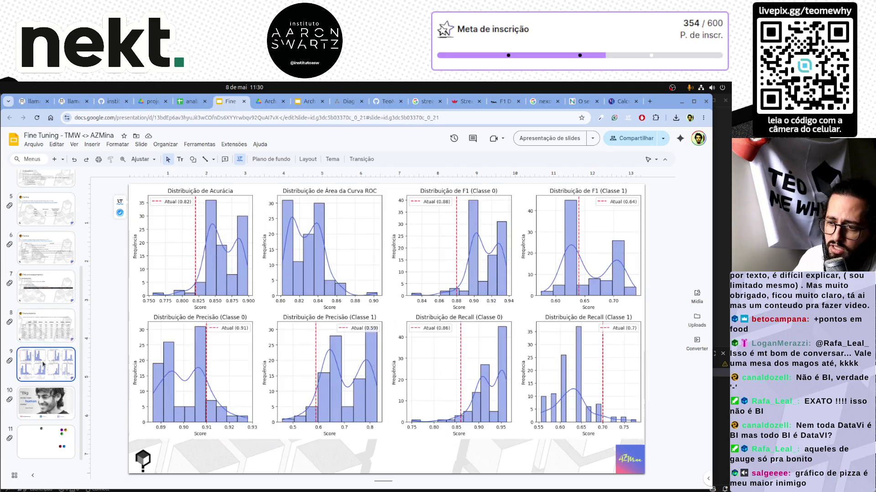
key("Up")
key("Down")
key("Down")
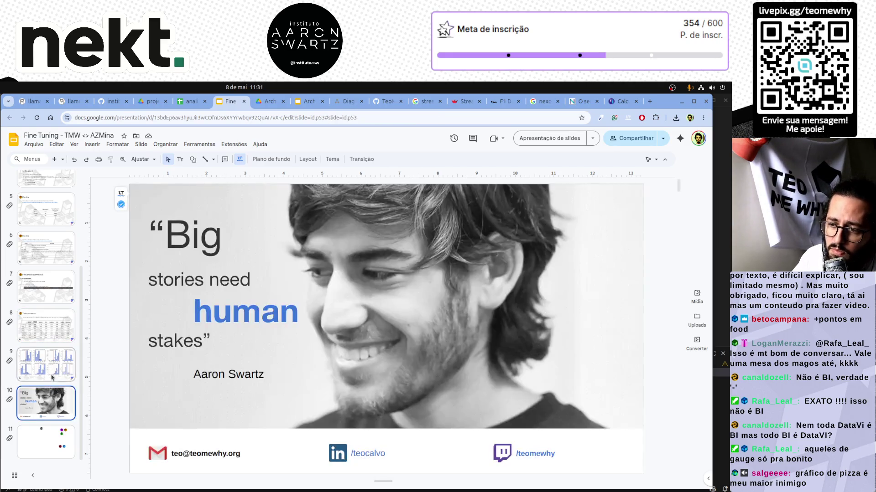
key("Up")
key("Up")
key("Down")
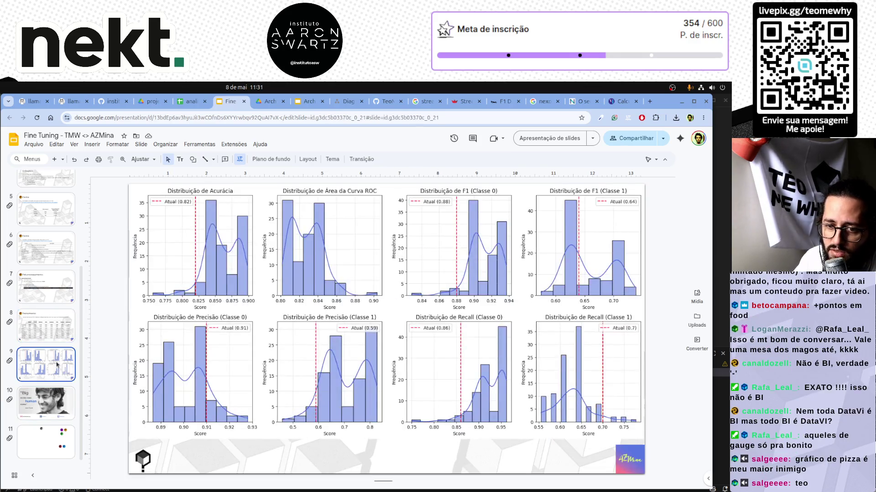